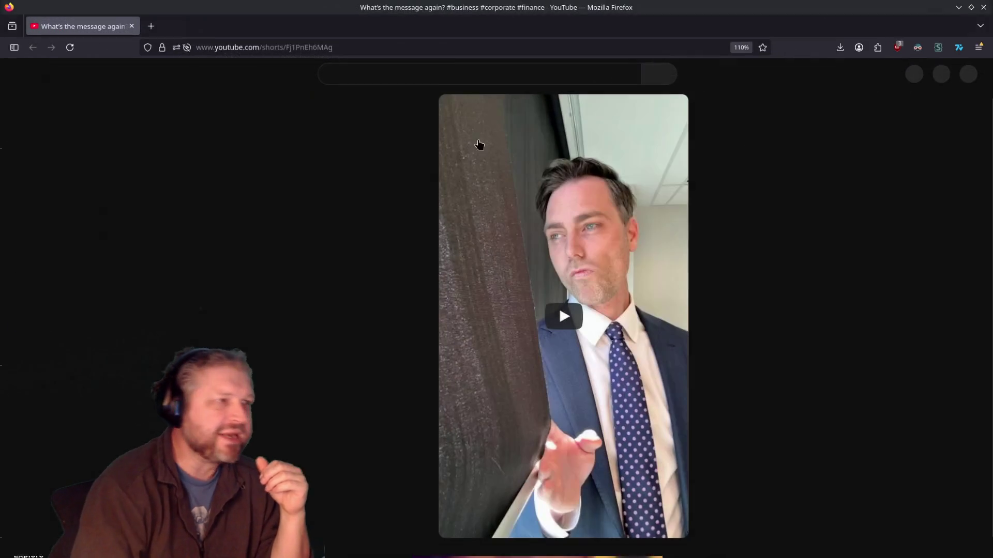
# Play the 'What's the message again?' Short briefly, pause it, and select 'shorts' in its address
pyautogui.click(542, 314)
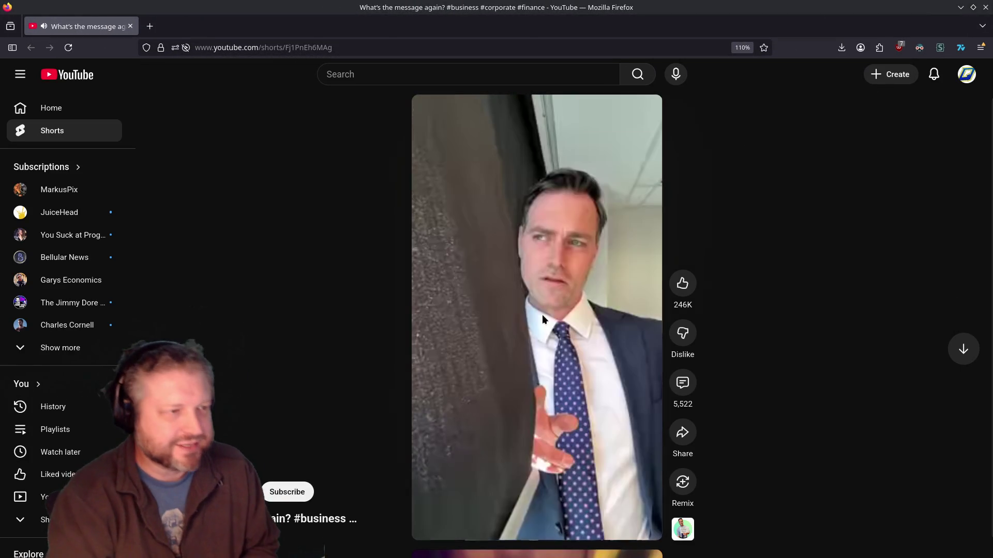
pyautogui.click(552, 276)
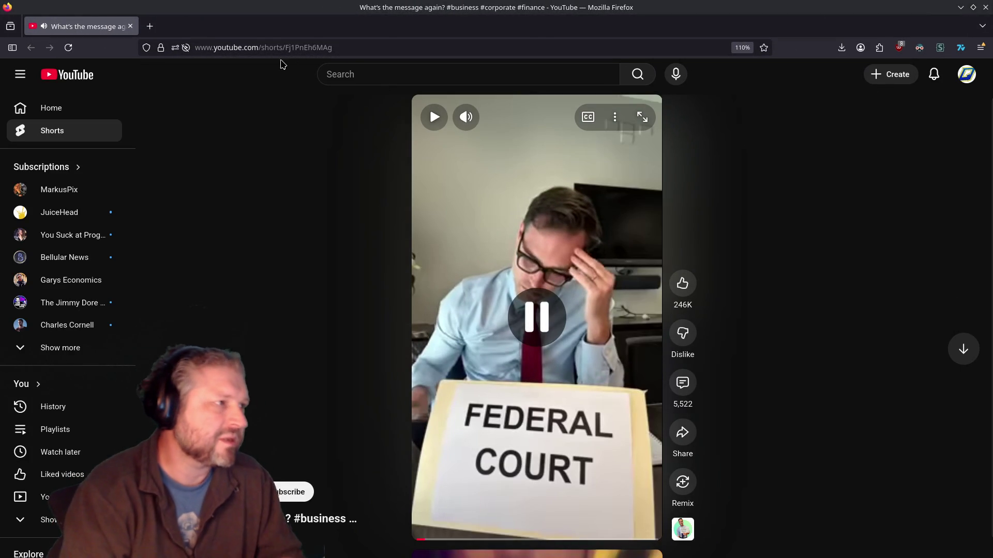
pyautogui.doubleClick(265, 48)
# Reload the Short as a regular watch page and set its quality to 1080p60
pyautogui.write('watch')
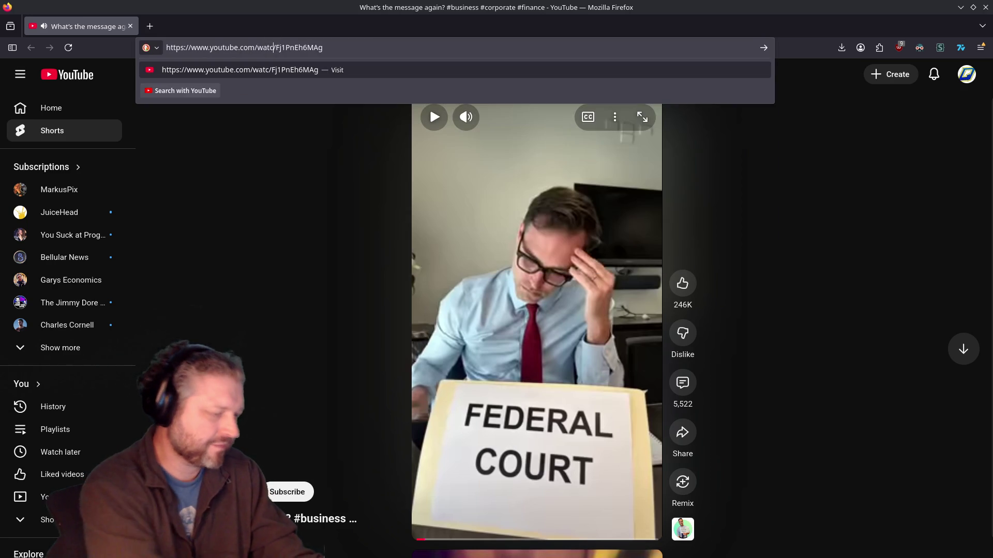
pyautogui.press('Return')
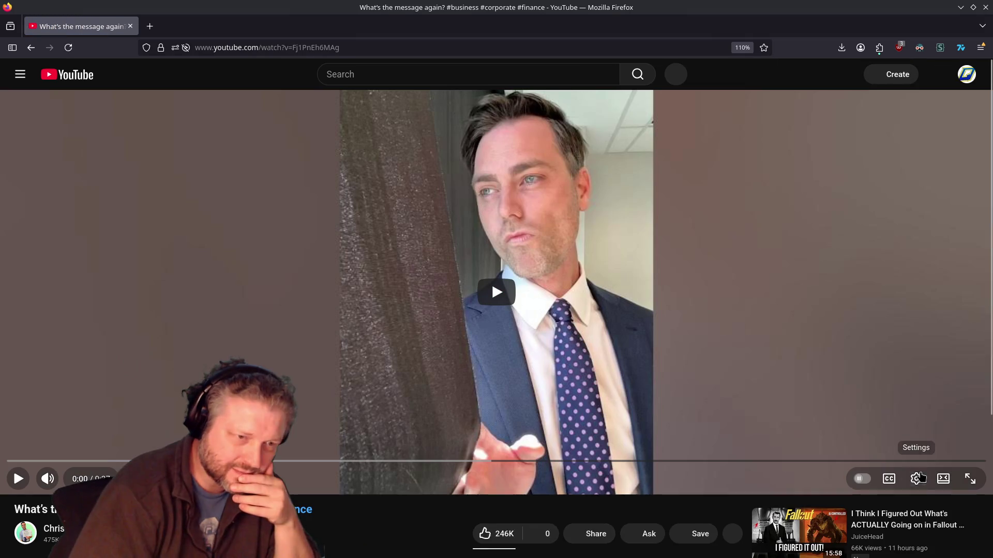
pyautogui.click(917, 479)
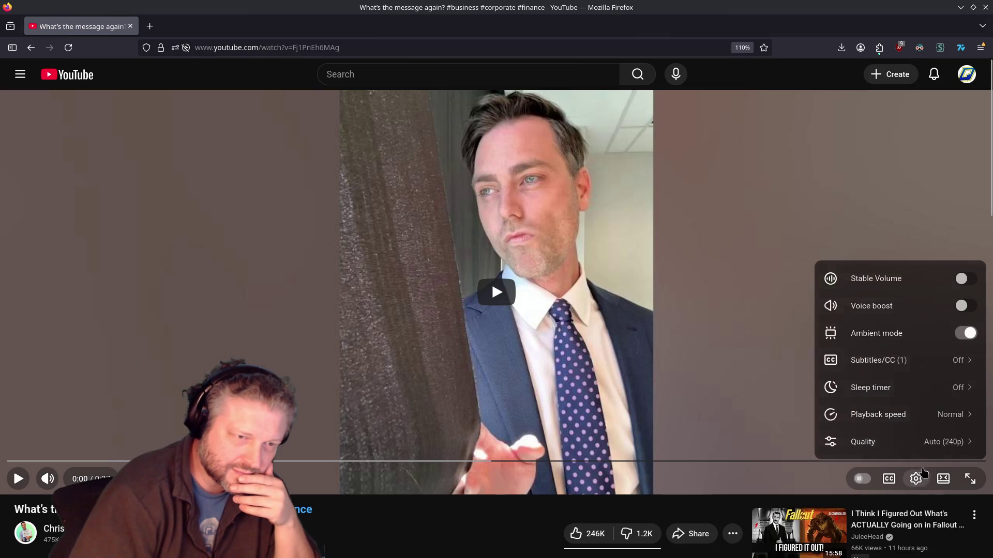
pyautogui.click(920, 442)
pyautogui.click(911, 305)
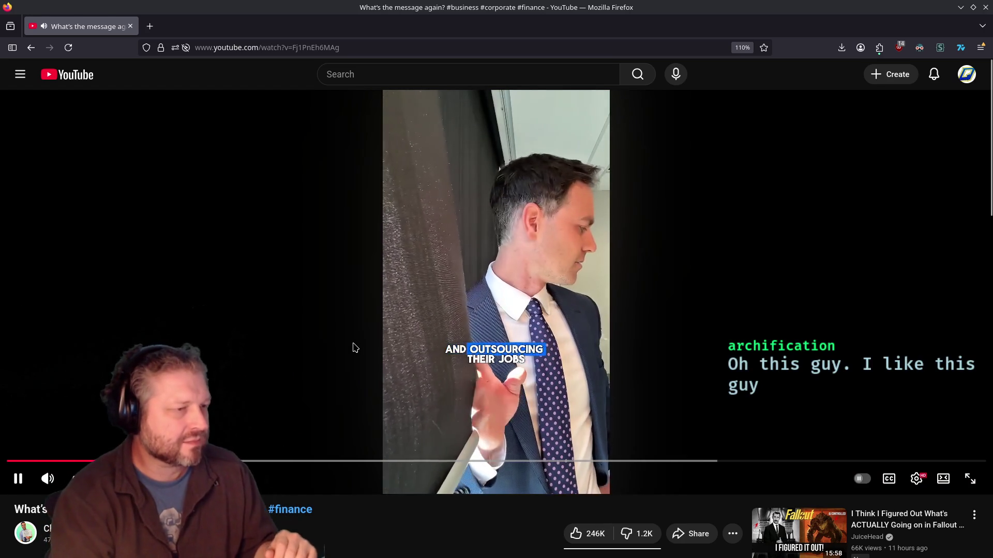
# Pause and resume the video a few times, stopping it near the end
pyautogui.click(354, 348)
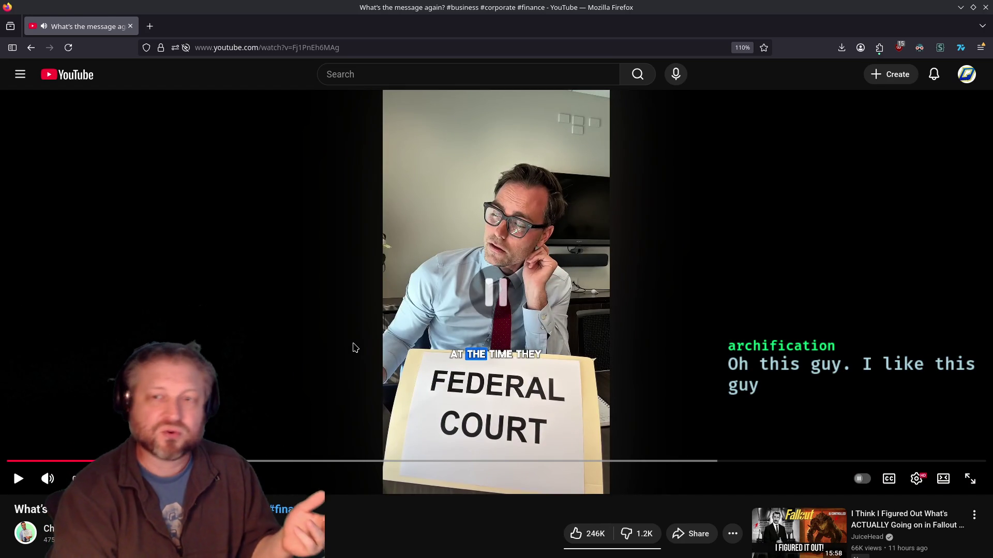
pyautogui.click(354, 349)
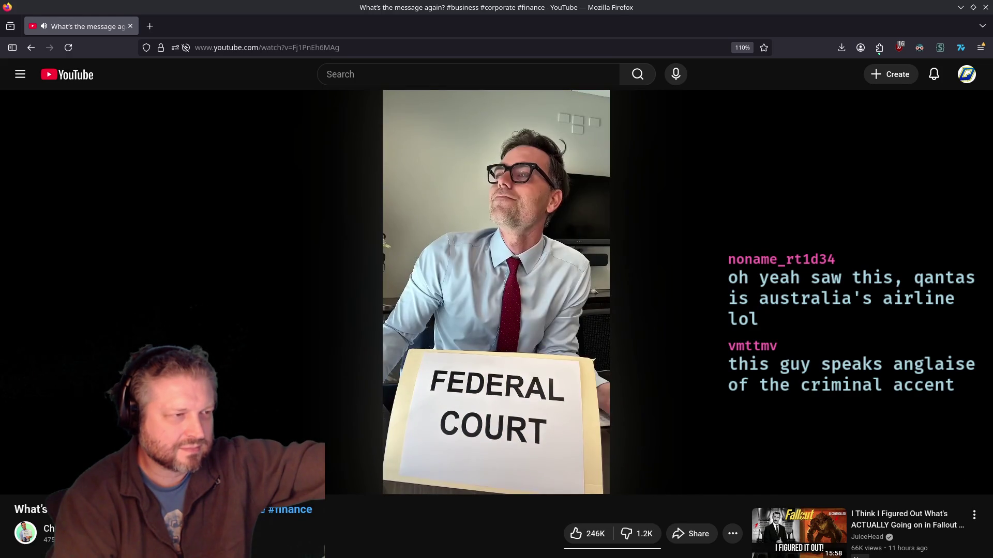
pyautogui.click(525, 297)
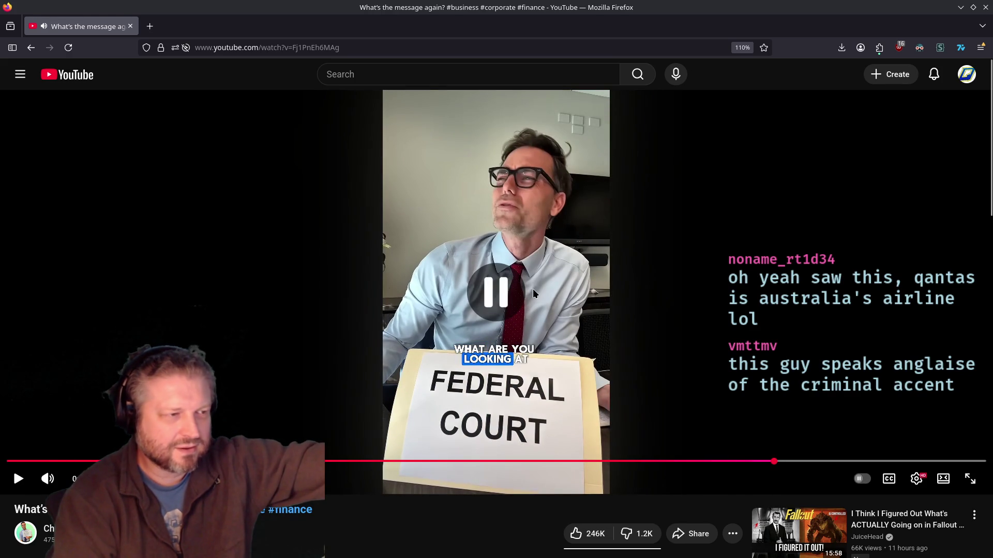
pyautogui.click(533, 289)
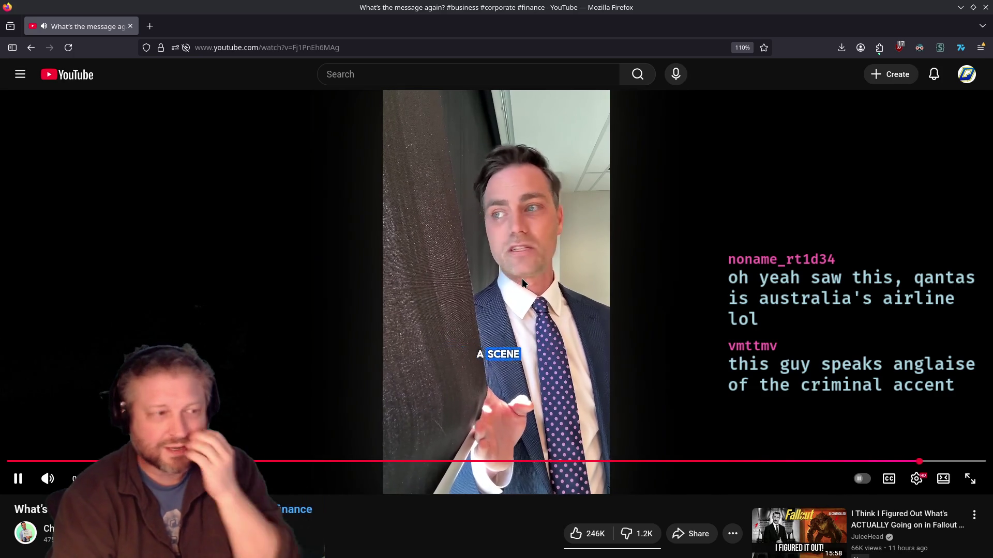
pyautogui.click(517, 285)
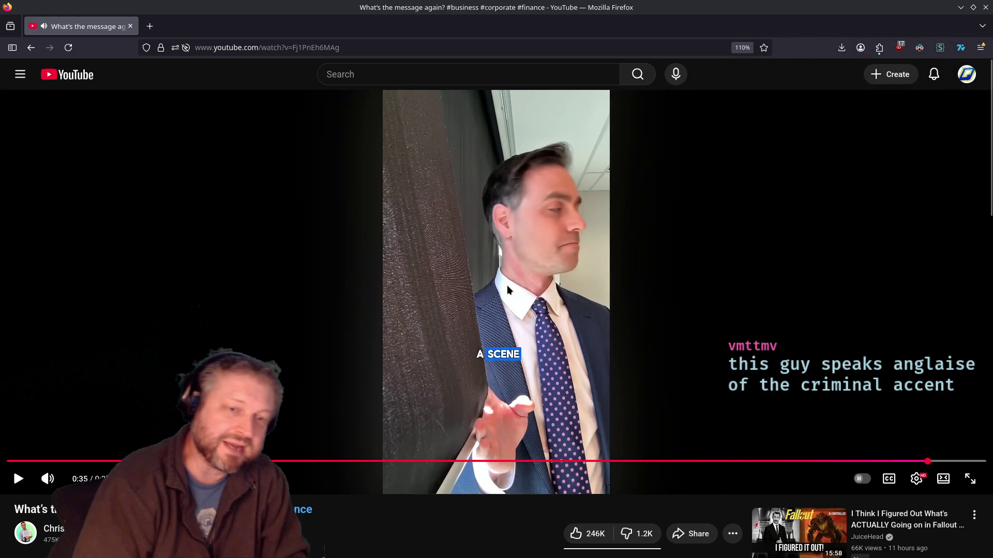
# Search DuckDuckGo in a new tab for 'qantas', then refine the query to 'qantas fine'
pyautogui.click(150, 26)
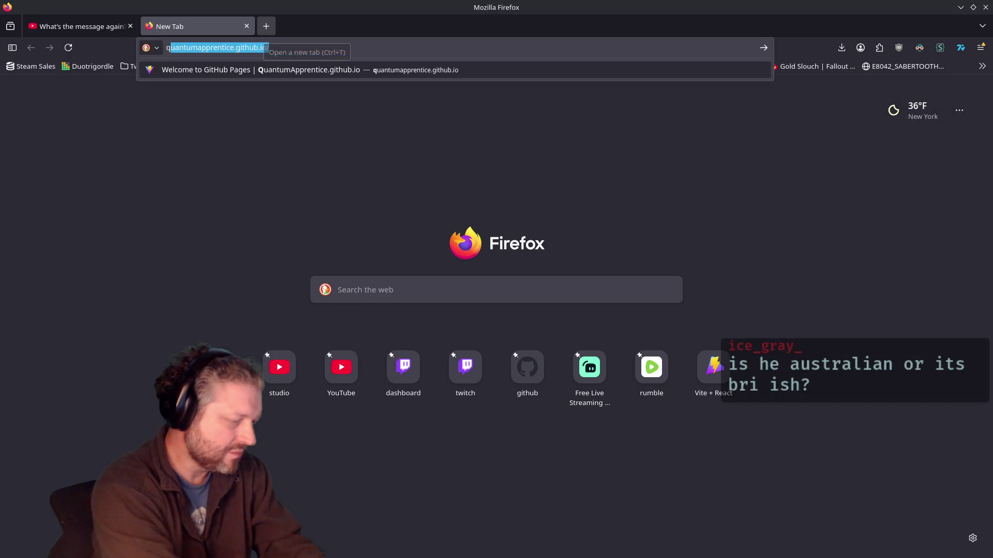
pyautogui.write('qua')
pyautogui.press('BackSpace')
pyautogui.press('BackSpace')
pyautogui.press('BackSpace')
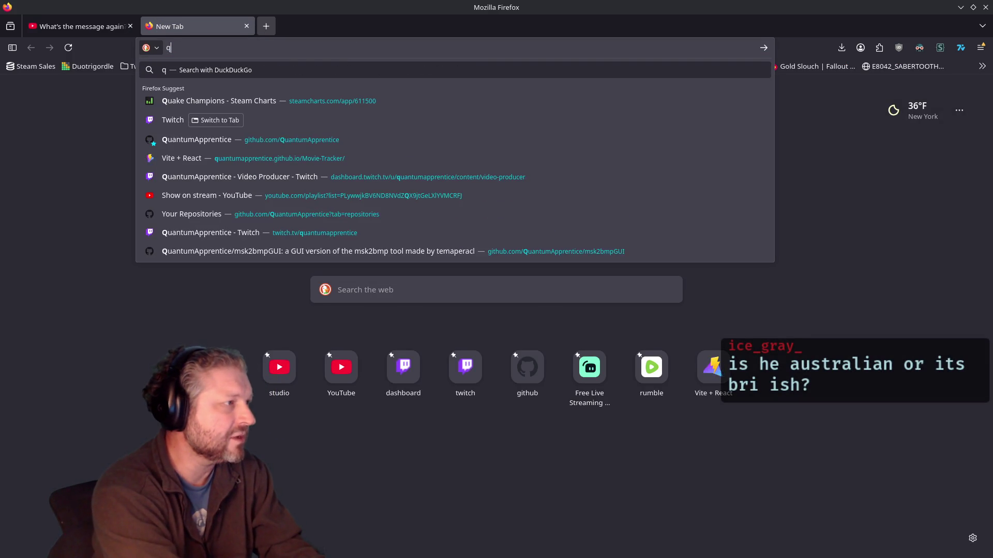
pyautogui.write('antas')
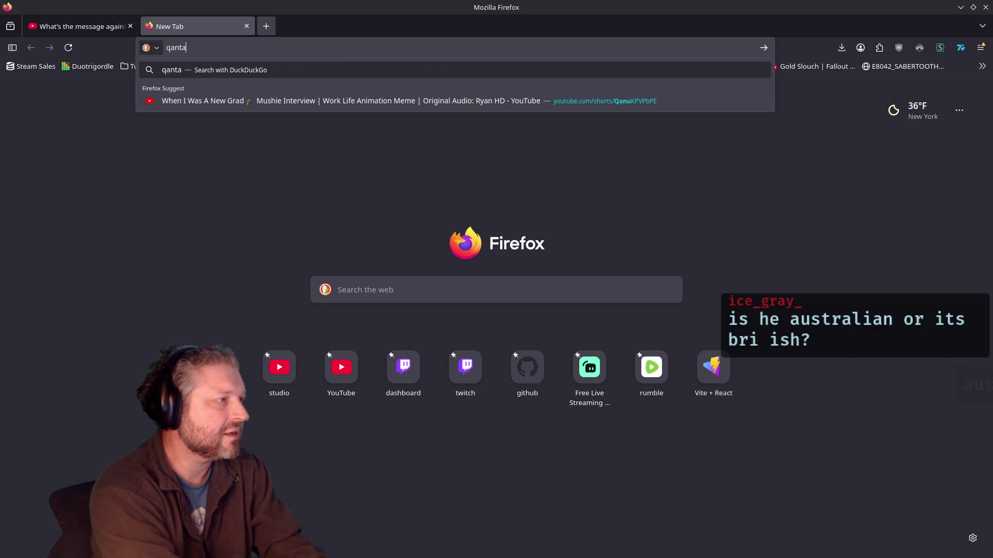
pyautogui.press('Return')
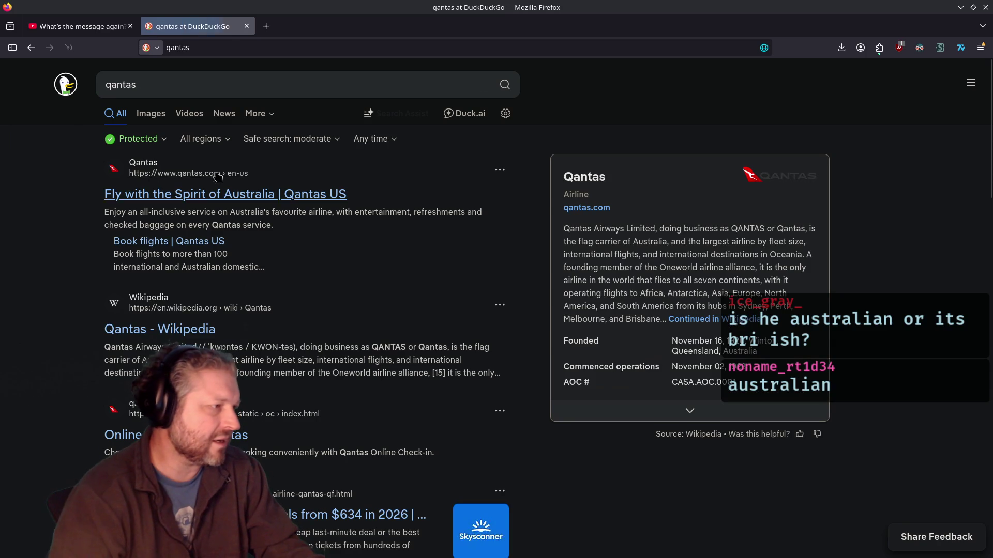
pyautogui.click(290, 84)
pyautogui.write('fine')
pyautogui.press('Return')
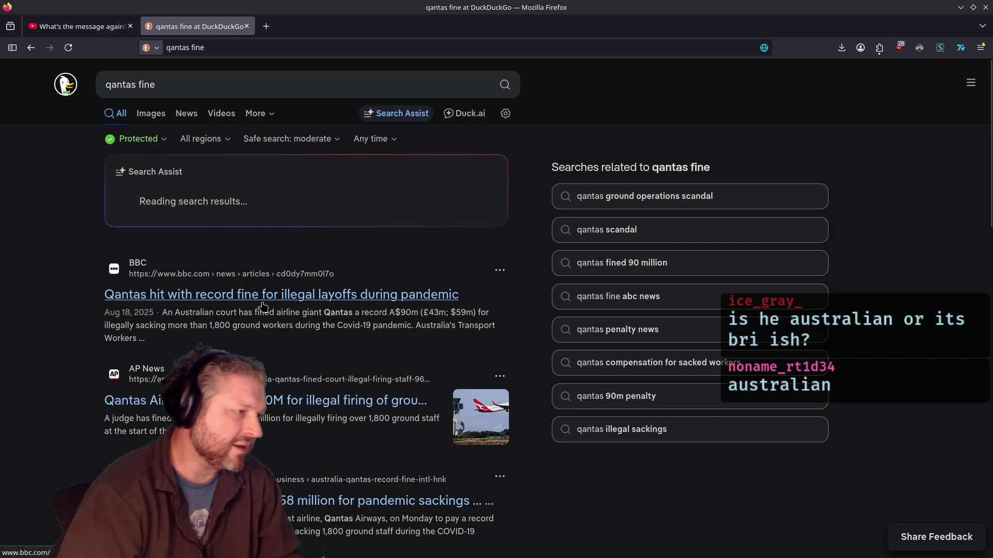
# Open the BBC Qantas fine article and highlight the fine amount and 1,800 sacked workers passage
pyautogui.click(403, 327)
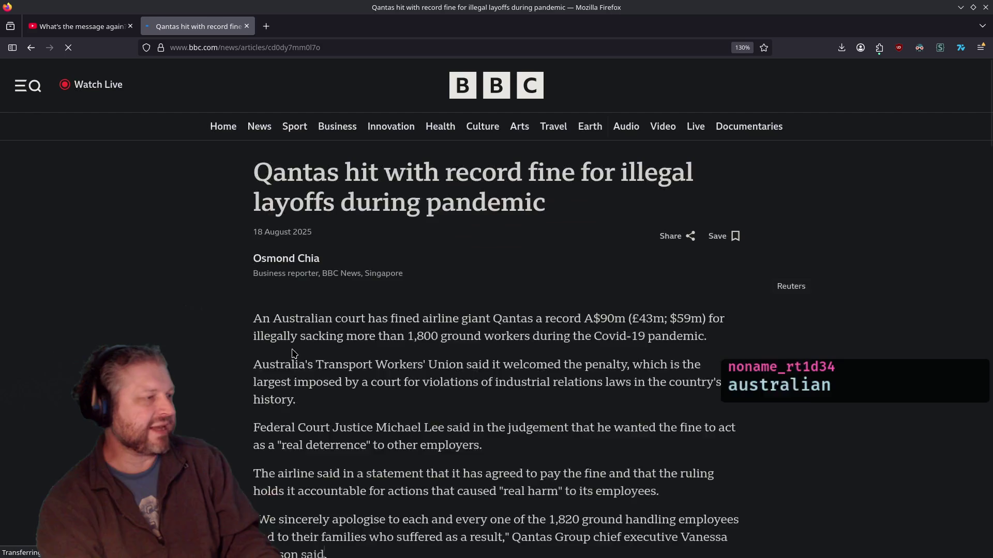
pyautogui.scroll(-8, 244, 332)
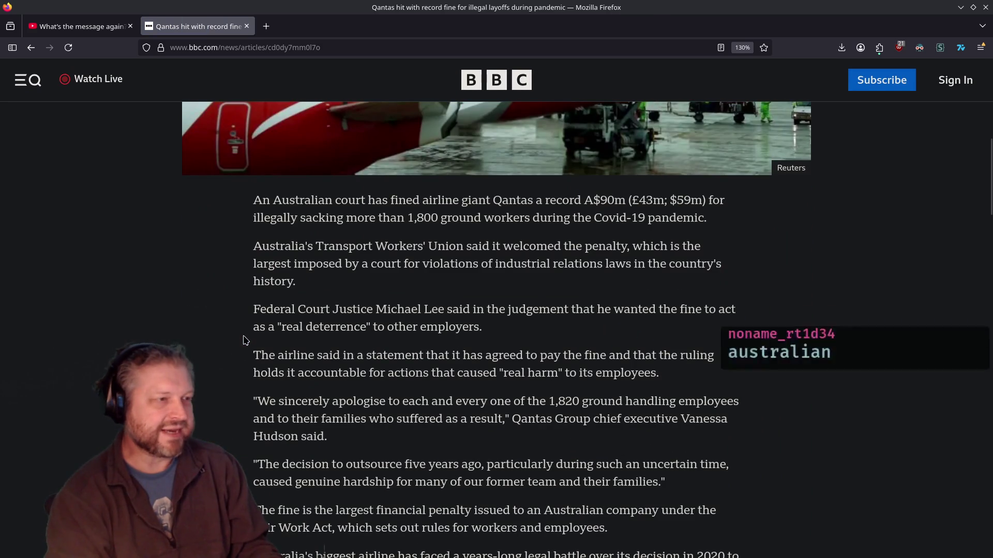
pyautogui.moveTo(581, 201); pyautogui.dragTo(712, 200)
pyautogui.moveTo(261, 218); pyautogui.dragTo(750, 240)
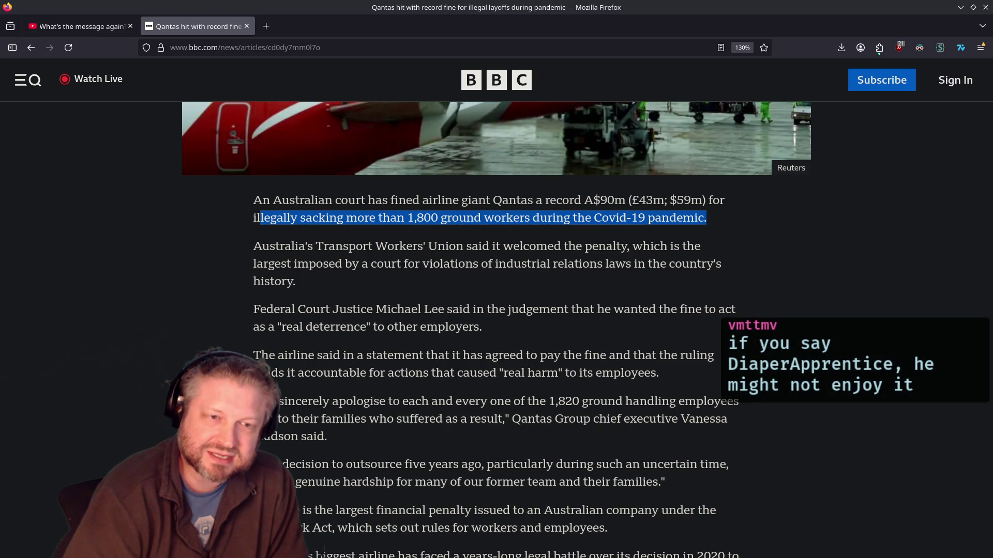
pyautogui.click(62, 29)
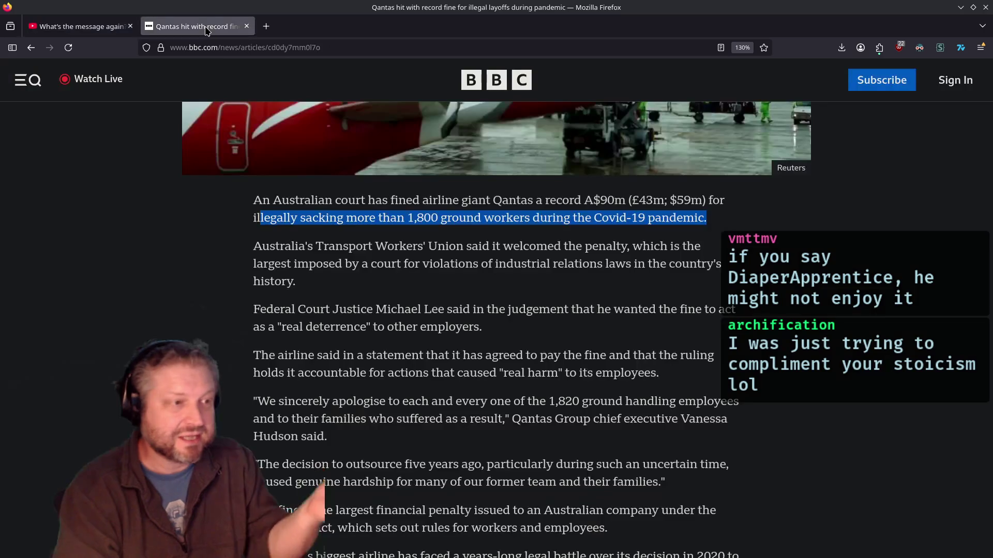
pyautogui.click(197, 26)
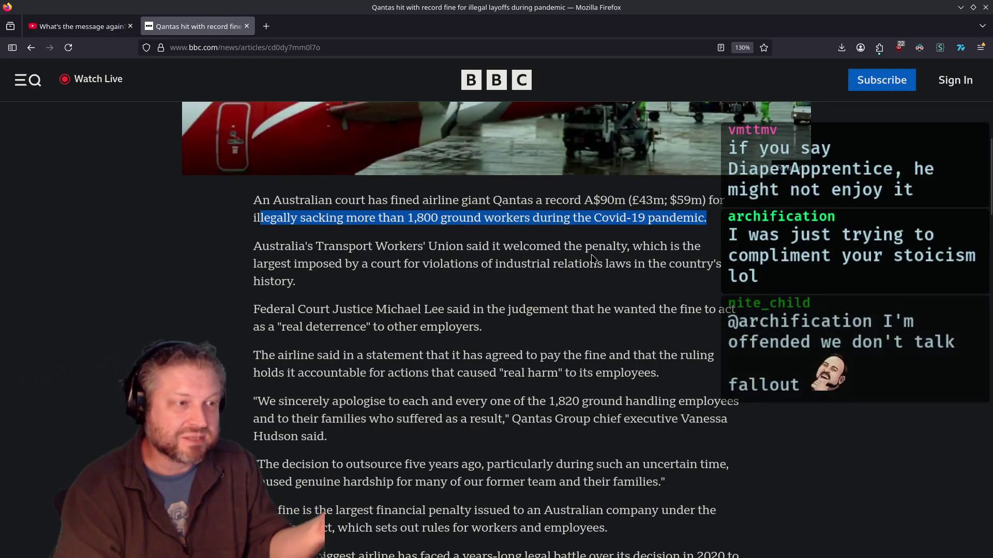
pyautogui.scroll(2, 590, 267)
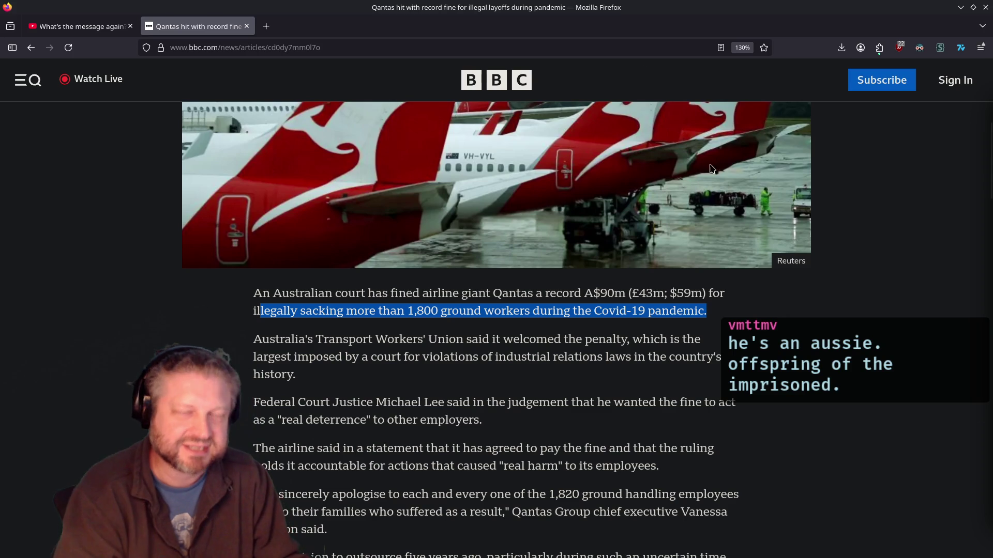
# Search for 'chatgpt' in a new tab and open the ChatGPT site from the results
pyautogui.click(266, 26)
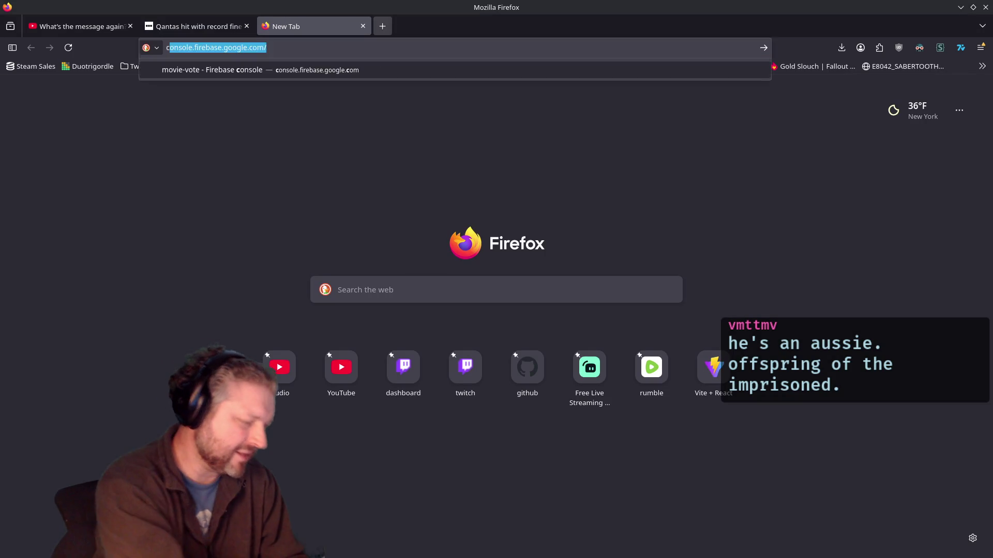
pyautogui.write('chatg')
pyautogui.press('BackSpace')
pyautogui.write('gpt')
pyautogui.press('Return')
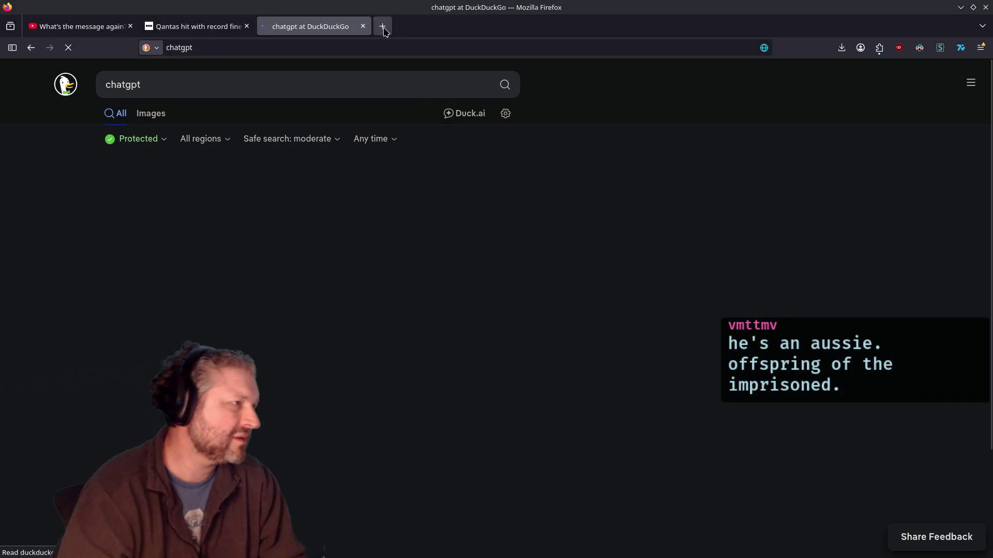
pyautogui.click(135, 195)
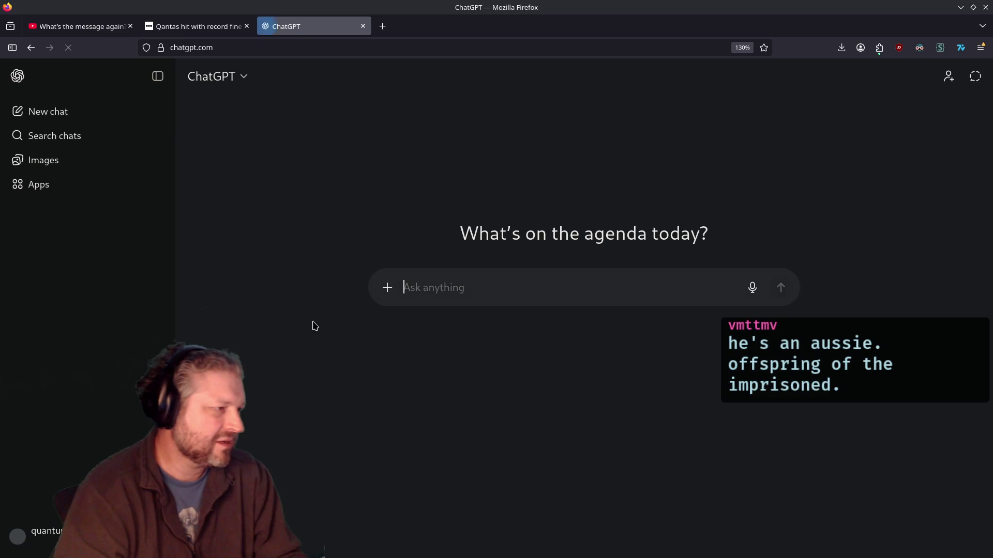
# Ask ChatGPT to 'translate this from russian: экшон', block storage, and select 'action' in the reply
pyautogui.write('trans')
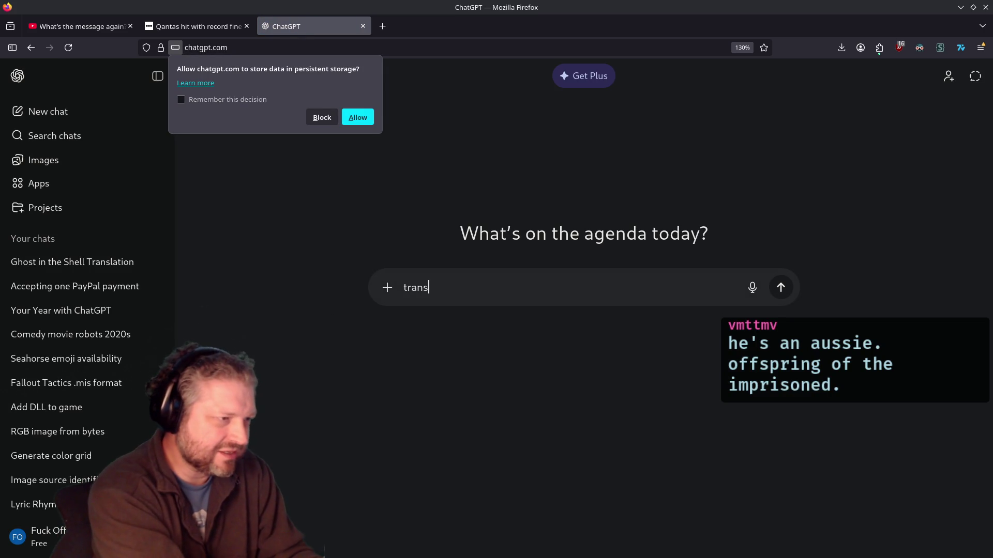
pyautogui.write('late this from russiona')
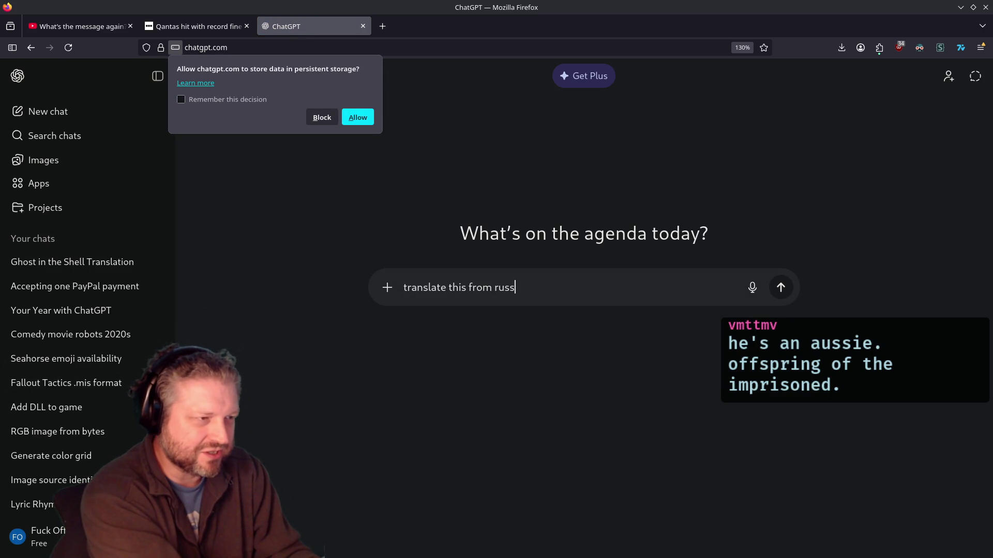
pyautogui.press('BackSpace')
pyautogui.write('экшон')
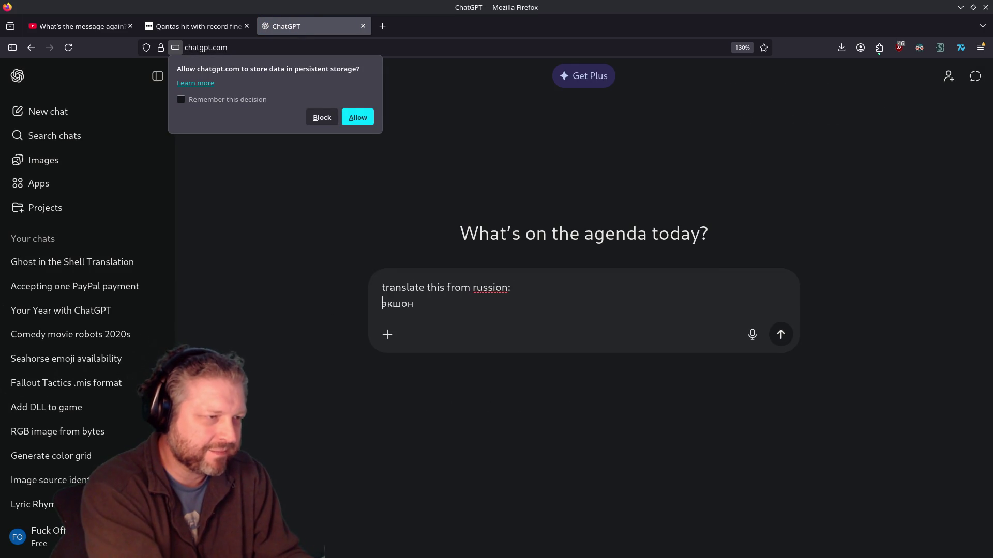
pyautogui.press('BackSpace')
pyautogui.write('a')
pyautogui.press('Return')
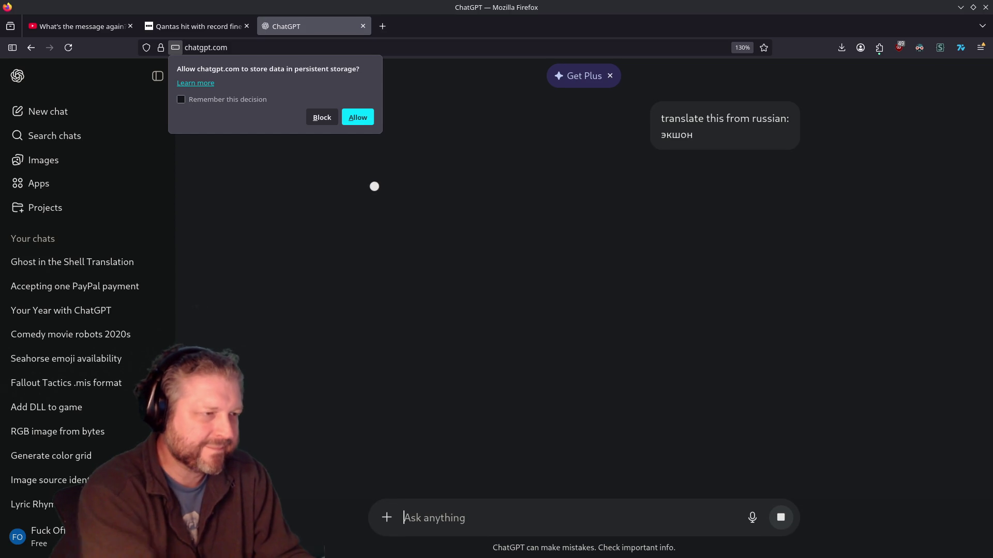
pyautogui.click(324, 118)
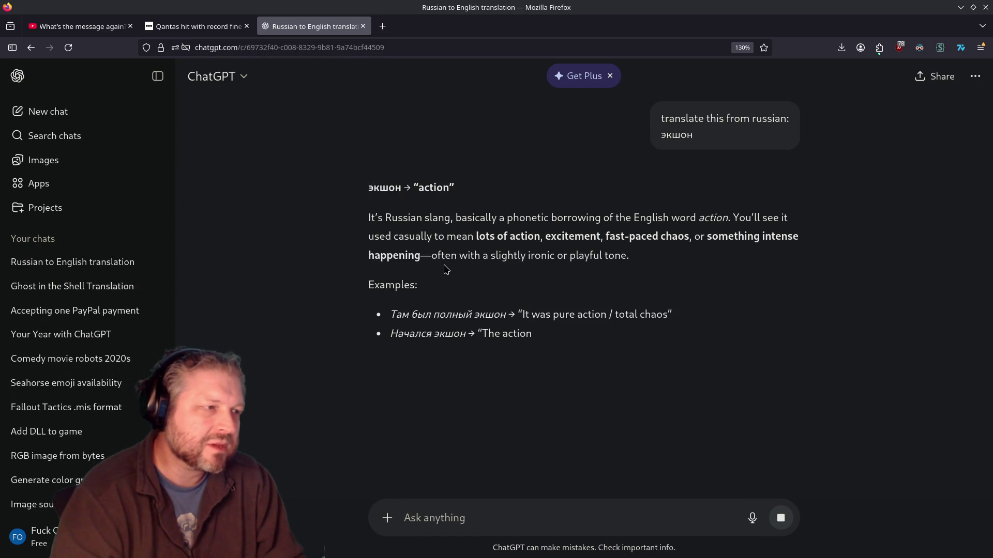
pyautogui.moveTo(377, 218); pyautogui.dragTo(629, 224)
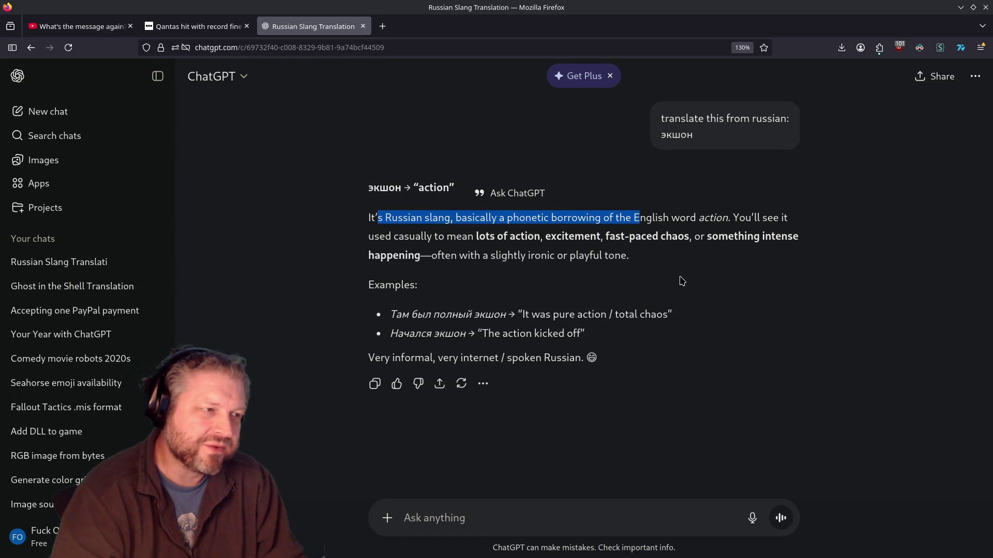
pyautogui.doubleClick(715, 218)
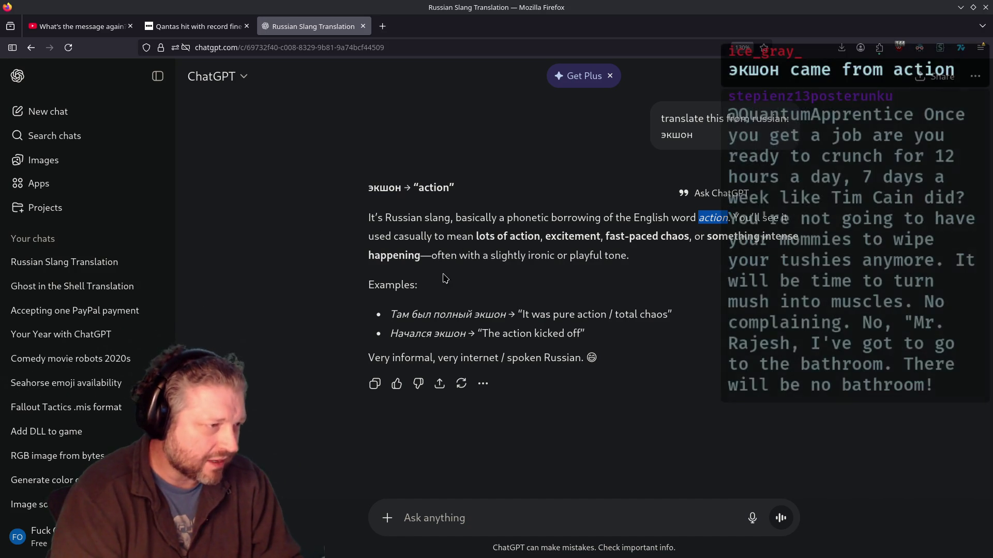
# Ask ChatGPT to 'give me the phonetic pronunciation in english' for экшон
pyautogui.click(457, 512)
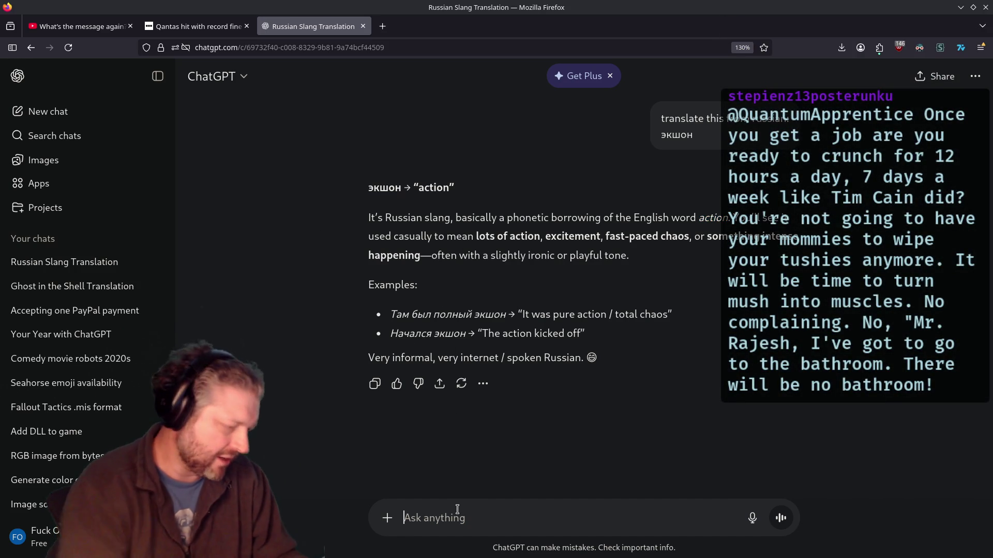
pyautogui.write('give me the phonetic pronunciat')
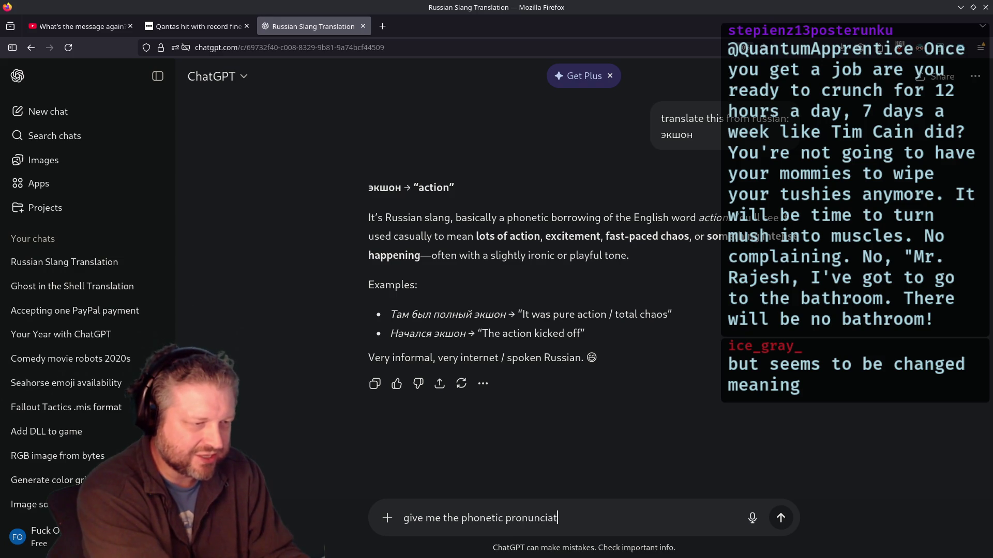
pyautogui.write('ion in english')
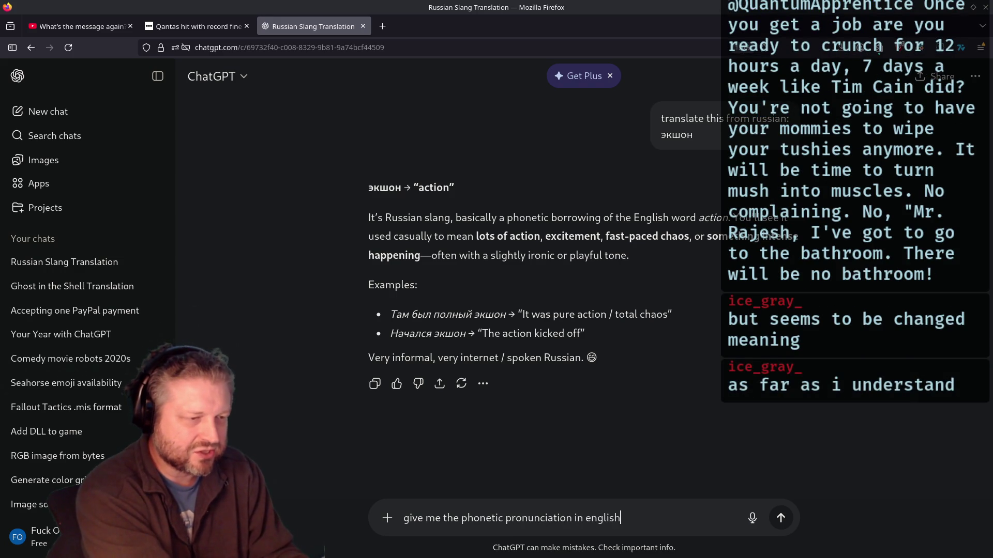
pyautogui.press('Return')
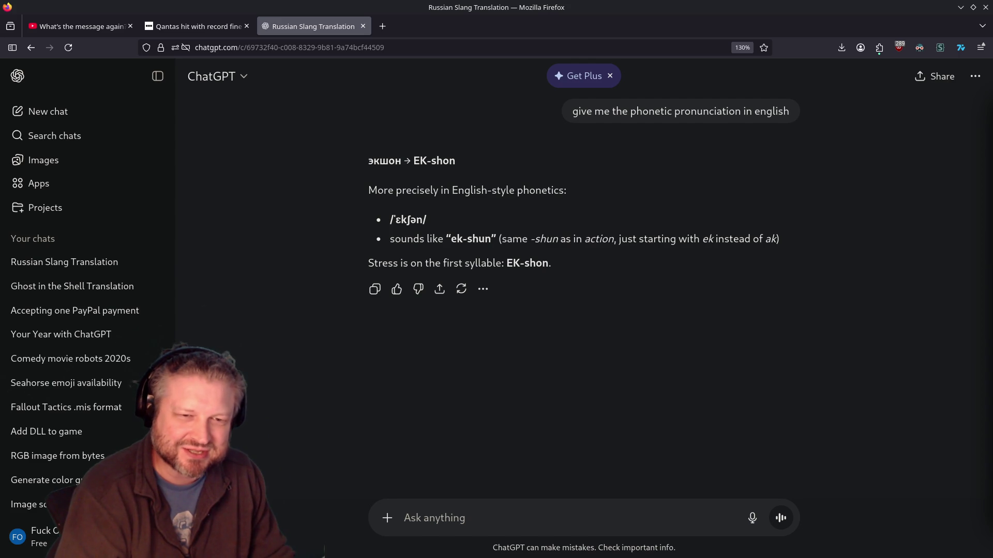
# Send ChatGPT 'do the same for this:' with the phrase сýка блядь on its own line
pyautogui.click(589, 502)
pyautogui.write('сýка блядь')
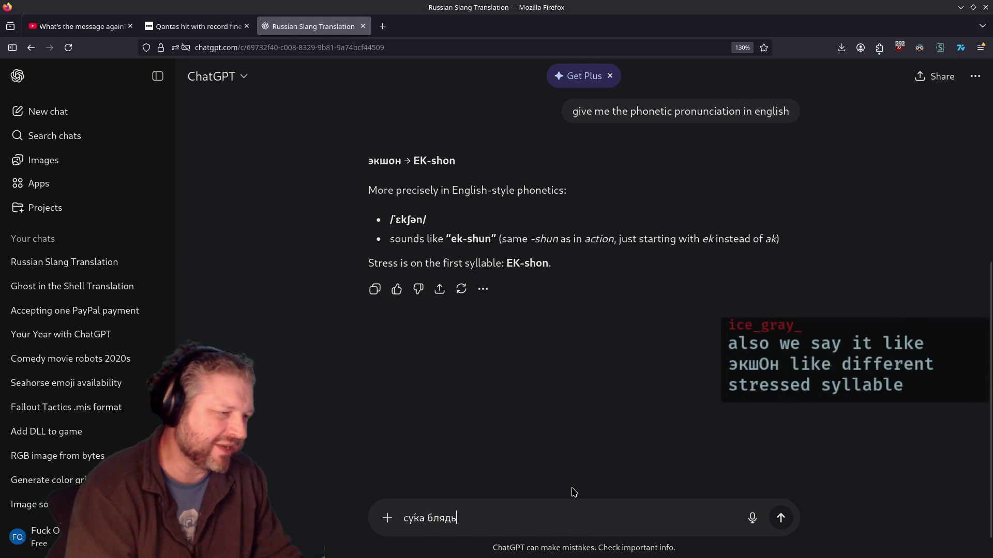
pyautogui.press('Home')
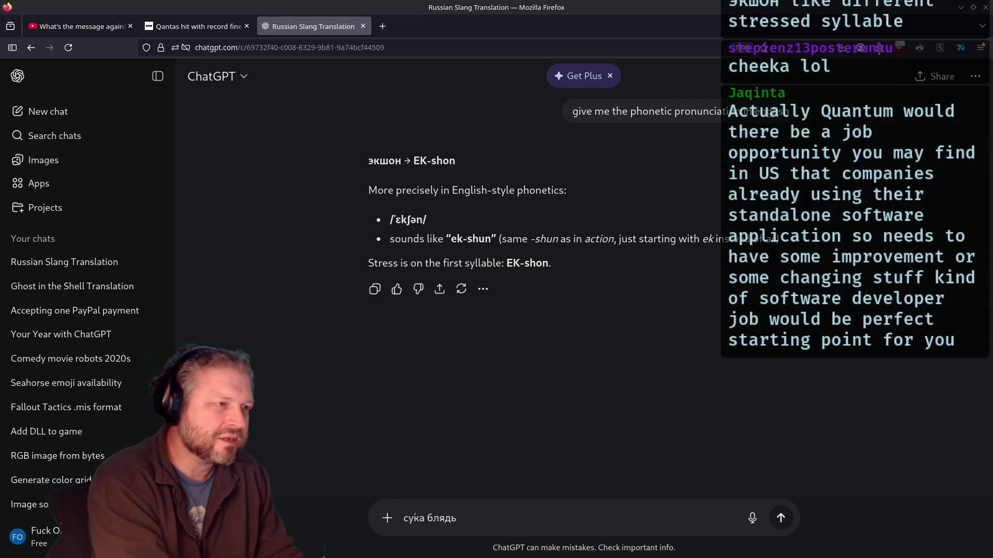
pyautogui.write('do the ')
pyautogui.write('same for this :')
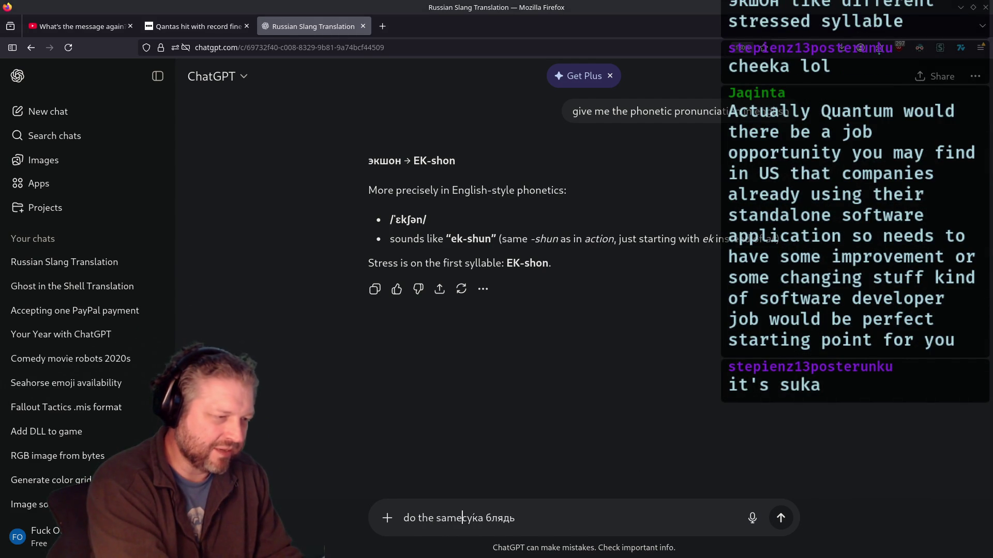
pyautogui.press('BackSpace')
pyautogui.press('BackSpace')
pyautogui.write(':')
pyautogui.hotkey('shift', 'Return')
pyautogui.press('Return')
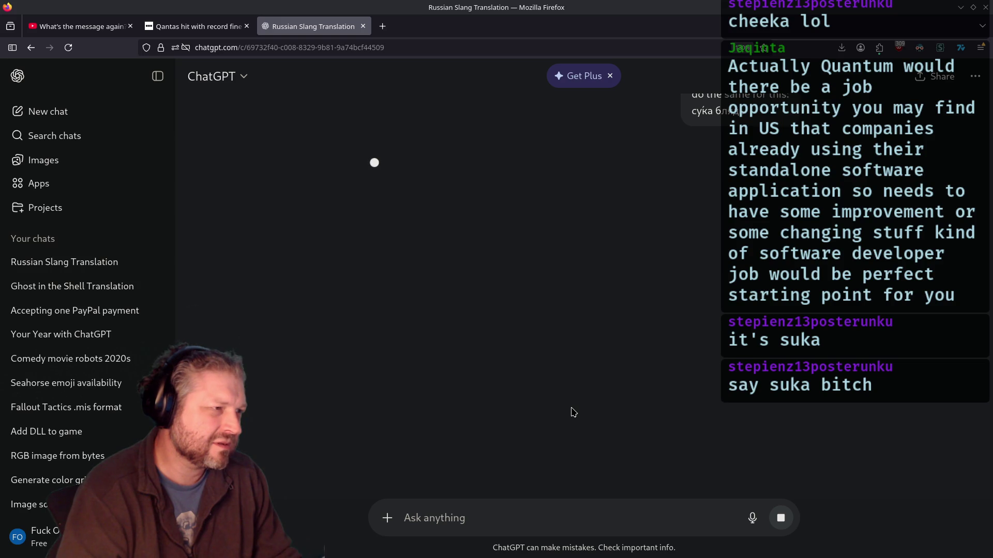
pyautogui.click(382, 26)
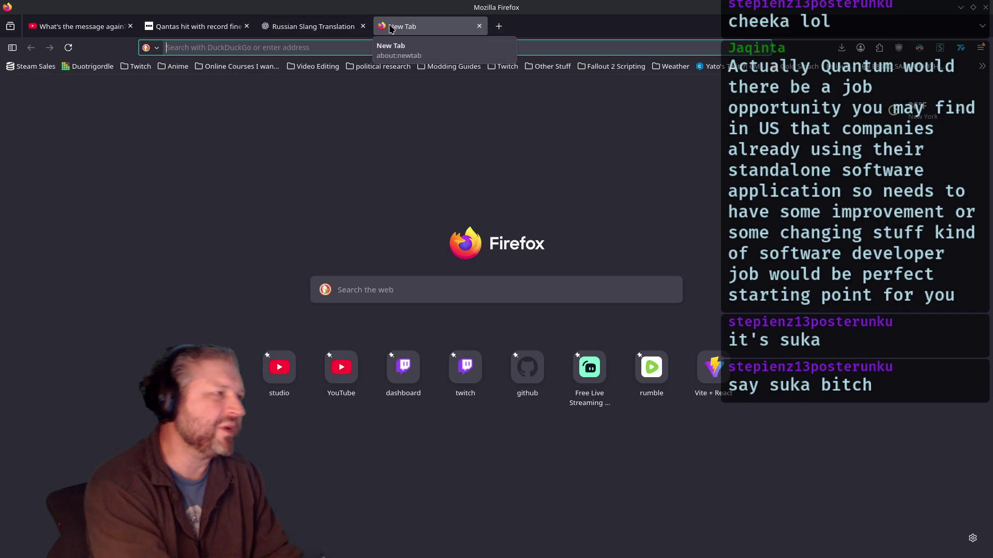
# Load Gemini and copy the first экшон translation prompt from the ChatGPT chat
pyautogui.write('gemini.google.com/')
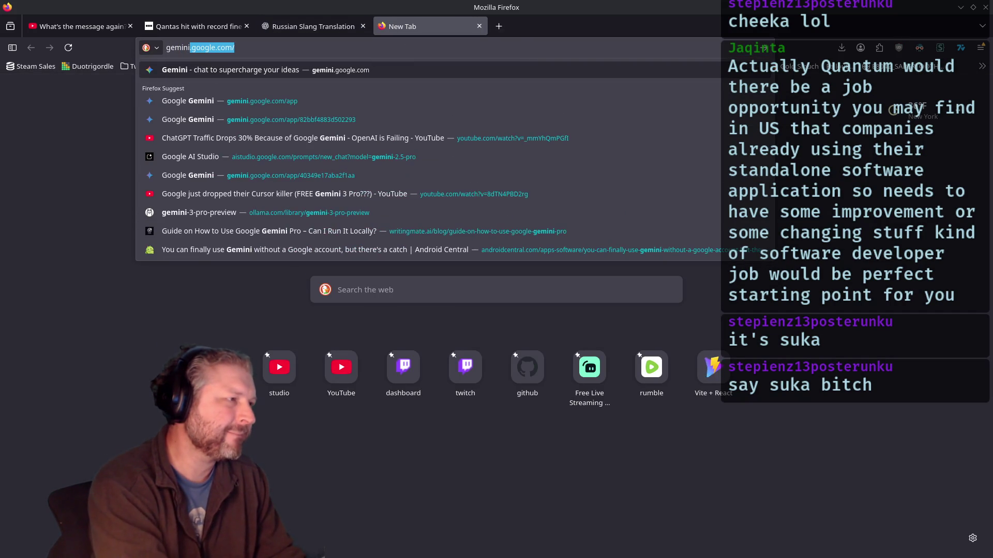
pyautogui.press('Return')
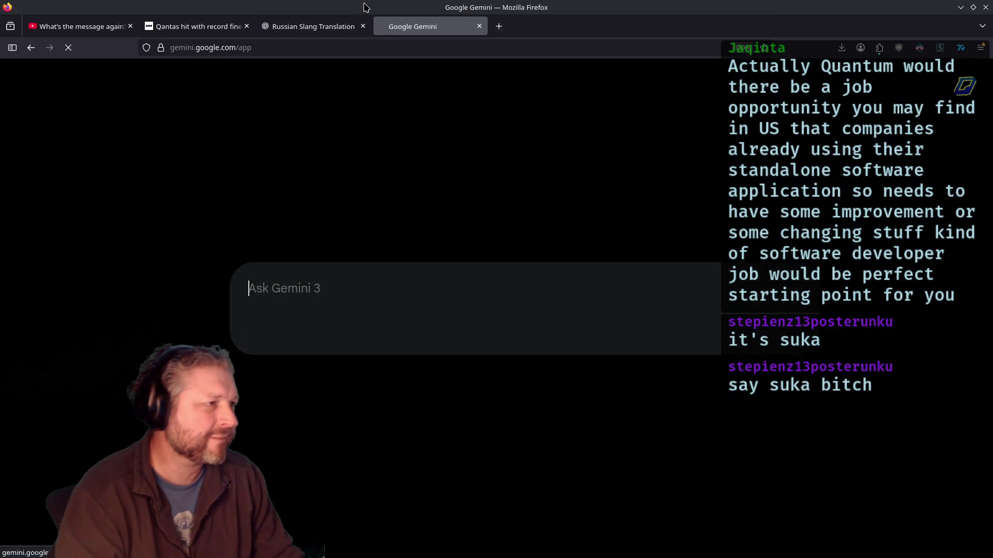
pyautogui.click(313, 27)
pyautogui.scroll(10, 532, 225)
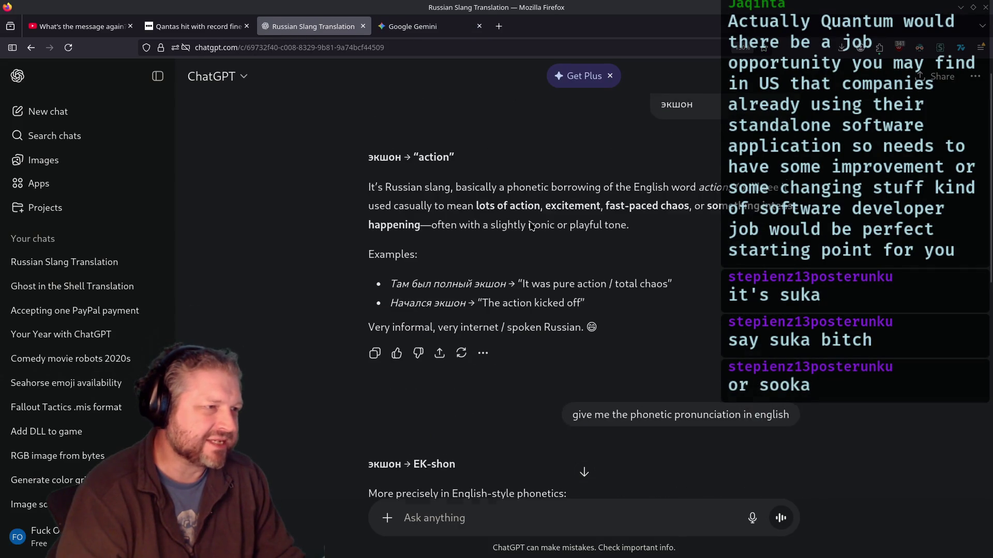
pyautogui.scroll(1, 532, 225)
pyautogui.moveTo(696, 140); pyautogui.dragTo(654, 107)
pyautogui.hotkey('ctrl', 'c')
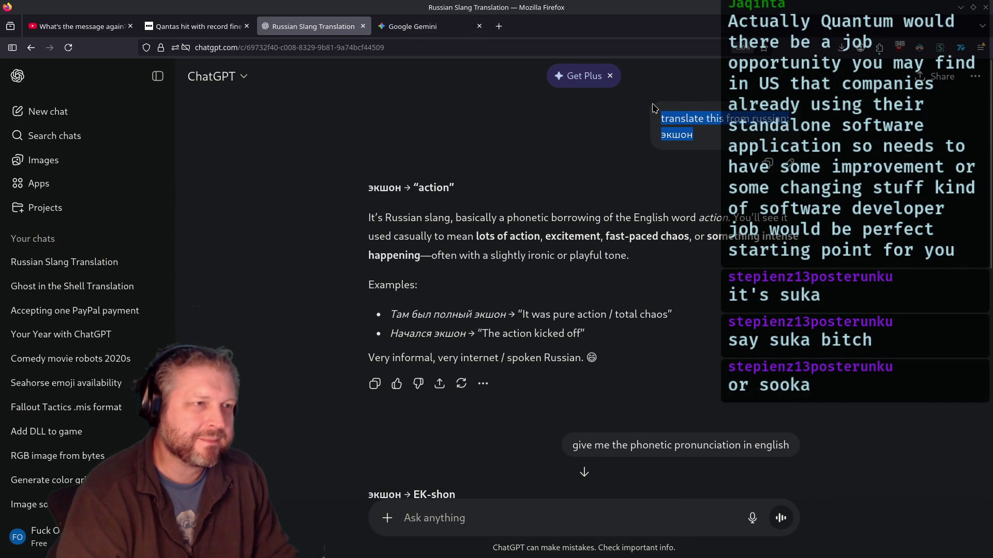
# Paste the экшон translation request into Gemini and submit it, then return to ChatGPT
pyautogui.hotkey('ctrl', 'Tab')
pyautogui.hotkey('ctrl', 'v')
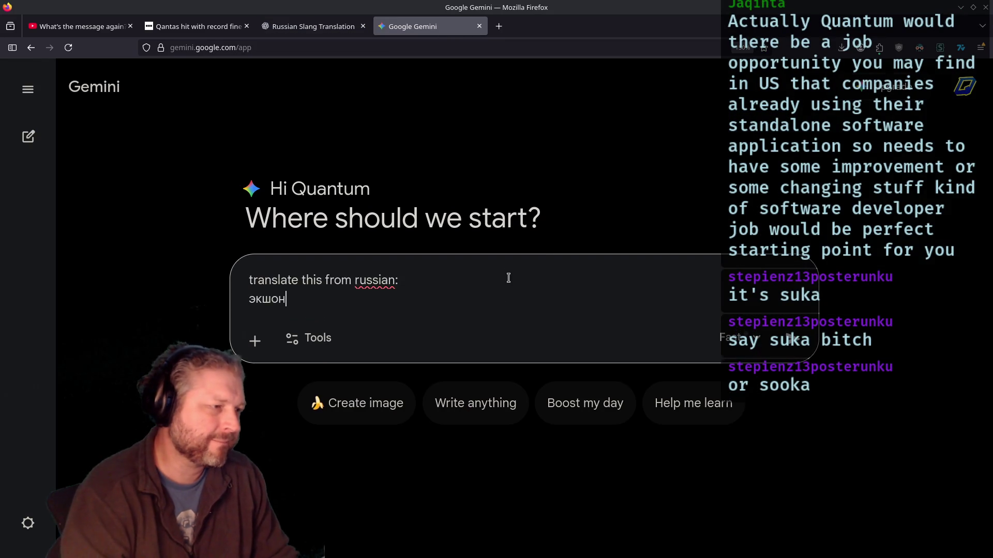
pyautogui.press('Return')
pyautogui.click(314, 27)
pyautogui.scroll(-5, 400, 211)
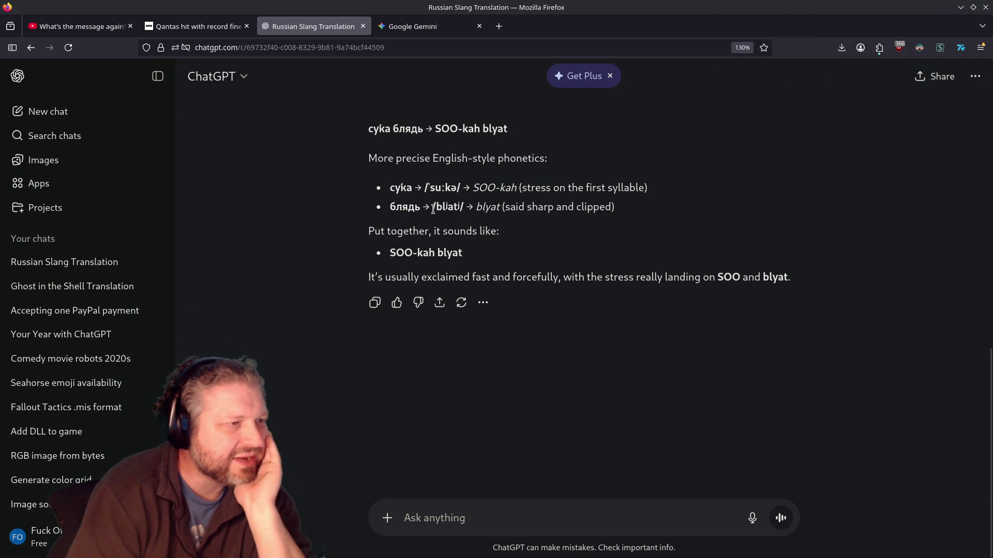
# Highlight lines of the сука блядь pronunciation reply, then start a follow-up reading 'what does it mean'
pyautogui.moveTo(419, 186); pyautogui.dragTo(691, 191)
pyautogui.moveTo(492, 202); pyautogui.dragTo(554, 220)
pyautogui.moveTo(381, 231)
pyautogui.mouseDown()
pyautogui.moveTo(419, 233)
pyautogui.moveTo(391, 259)
pyautogui.moveTo(497, 274)
pyautogui.moveTo(760, 277)
pyautogui.moveTo(726, 296)
pyautogui.mouseUp()
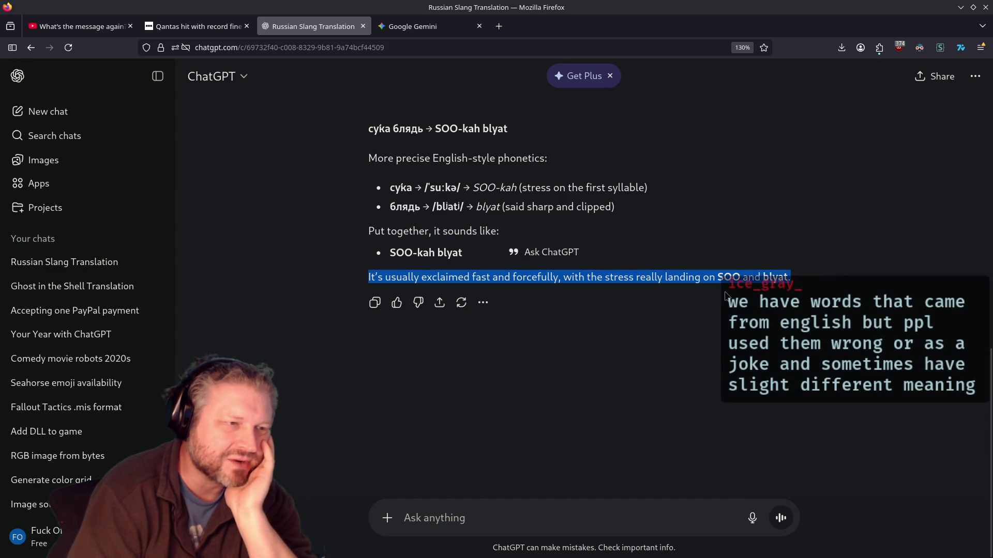
pyautogui.scroll(7, 725, 296)
pyautogui.scroll(-7, 581, 475)
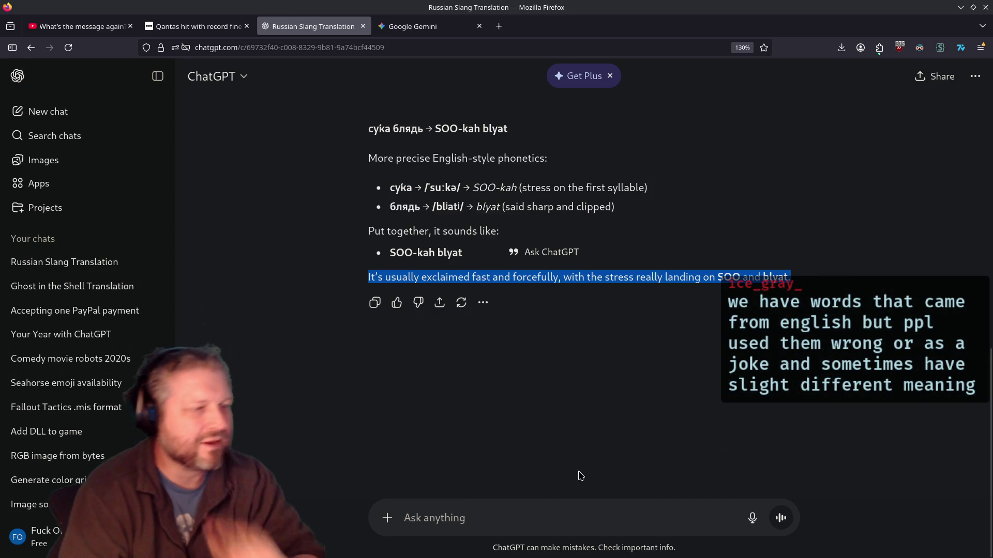
pyautogui.click(578, 525)
pyautogui.write('what does it mean')
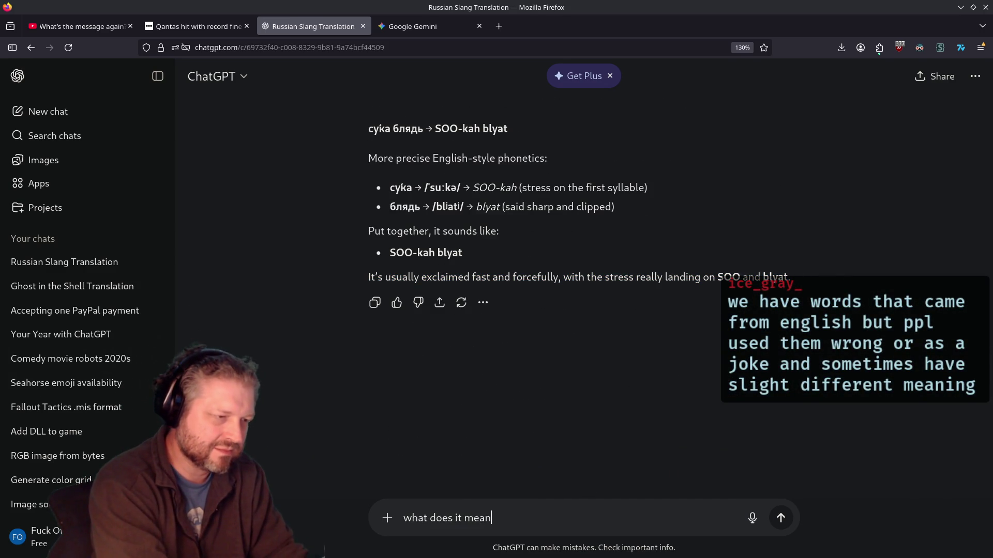
# Send 'what does it mean' and highlight the reply's lines explaining сука and блядь
pyautogui.press('Return')
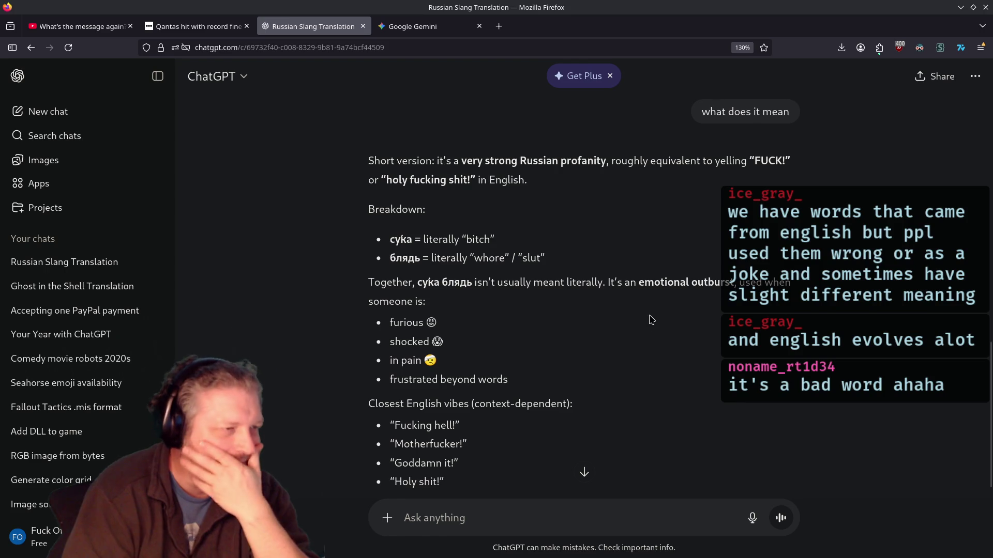
pyautogui.moveTo(391, 241); pyautogui.dragTo(530, 248)
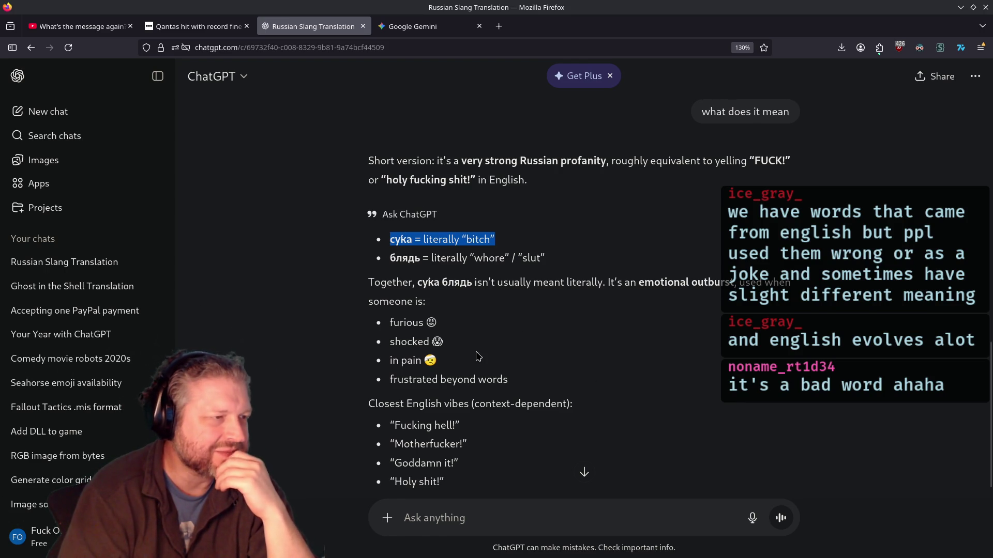
pyautogui.moveTo(396, 258); pyautogui.dragTo(545, 259)
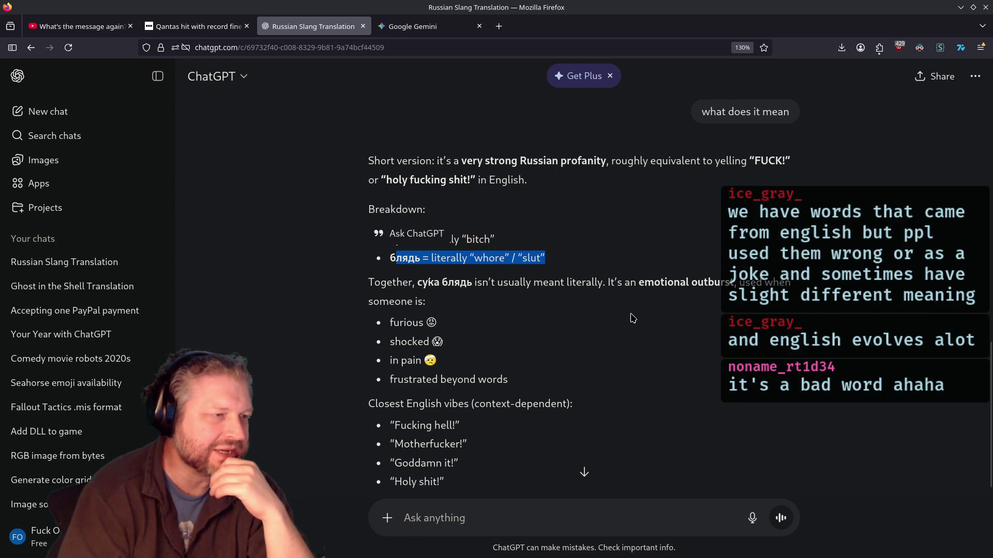
pyautogui.click(695, 388)
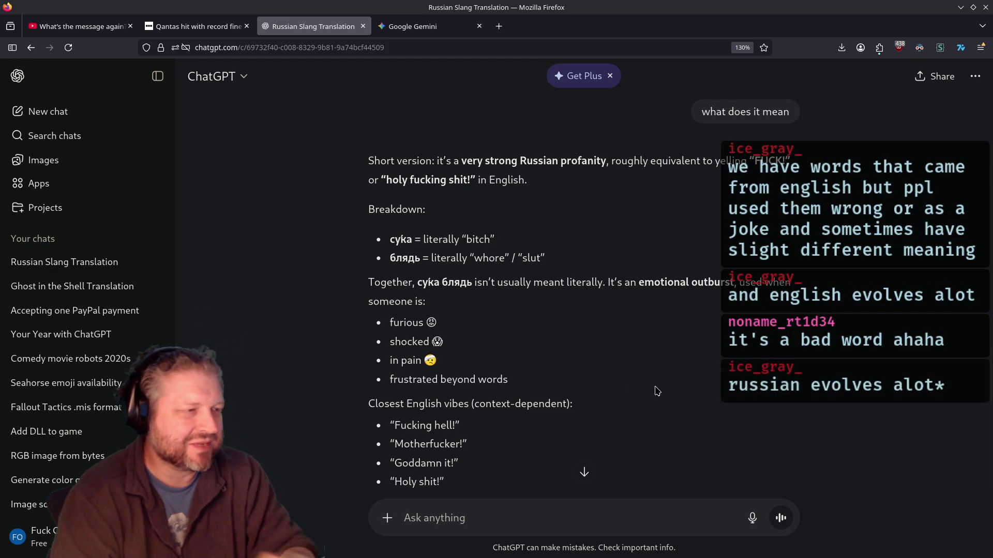
pyautogui.scroll(-2, 453, 312)
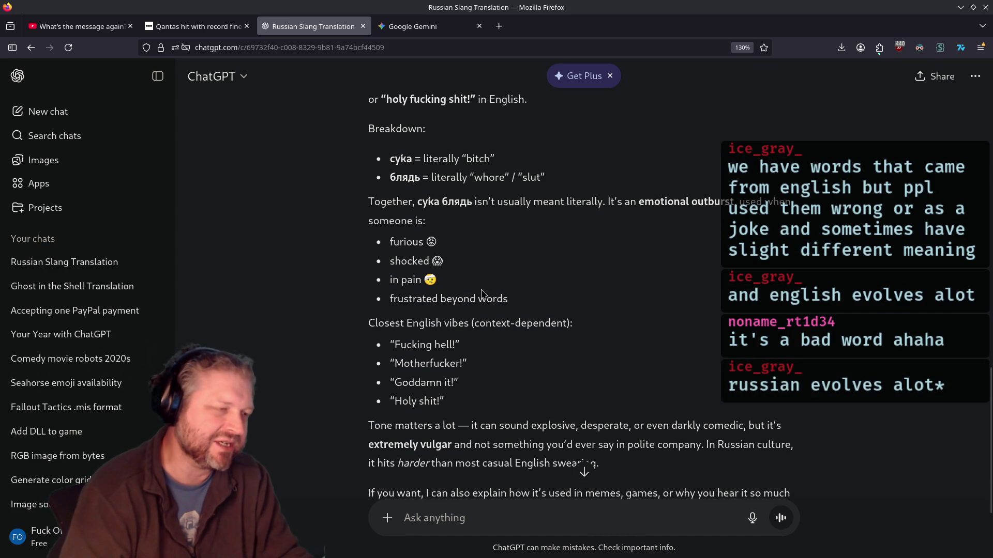
# In Gemini, highlight the phrase calling экшон slang and the word 'transliteration'
pyautogui.click(414, 27)
pyautogui.scroll(-3, 406, 165)
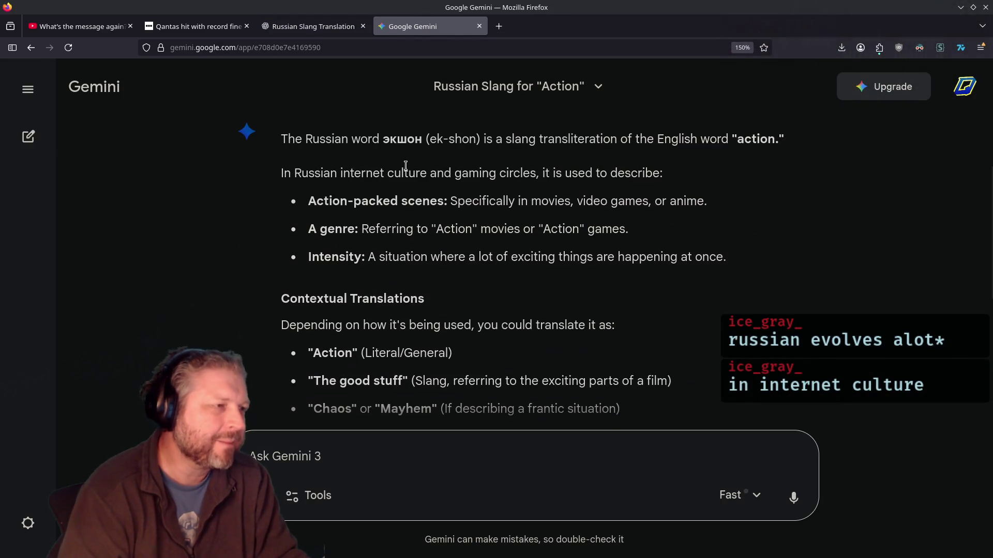
pyautogui.moveTo(379, 140); pyautogui.dragTo(529, 144)
pyautogui.click(671, 146)
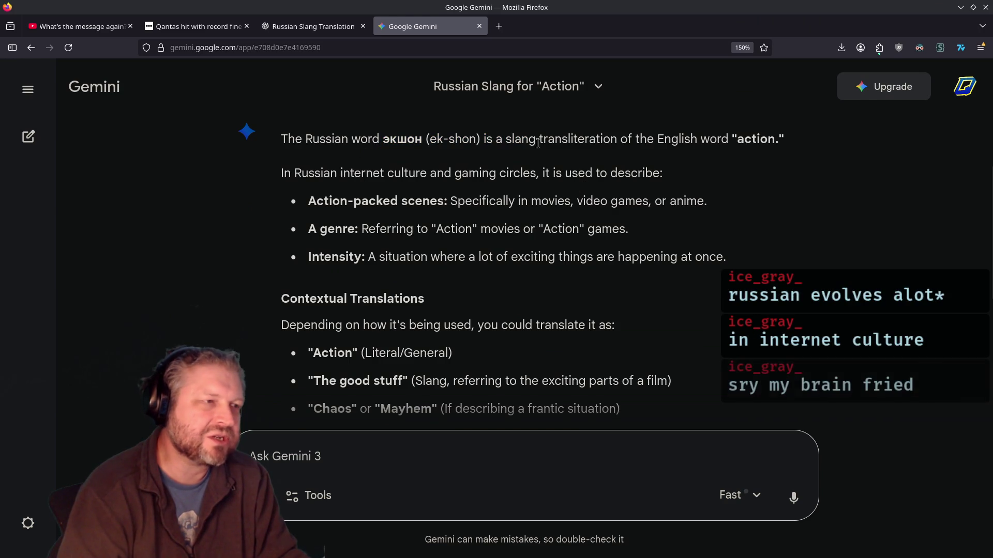
pyautogui.doubleClick(548, 140)
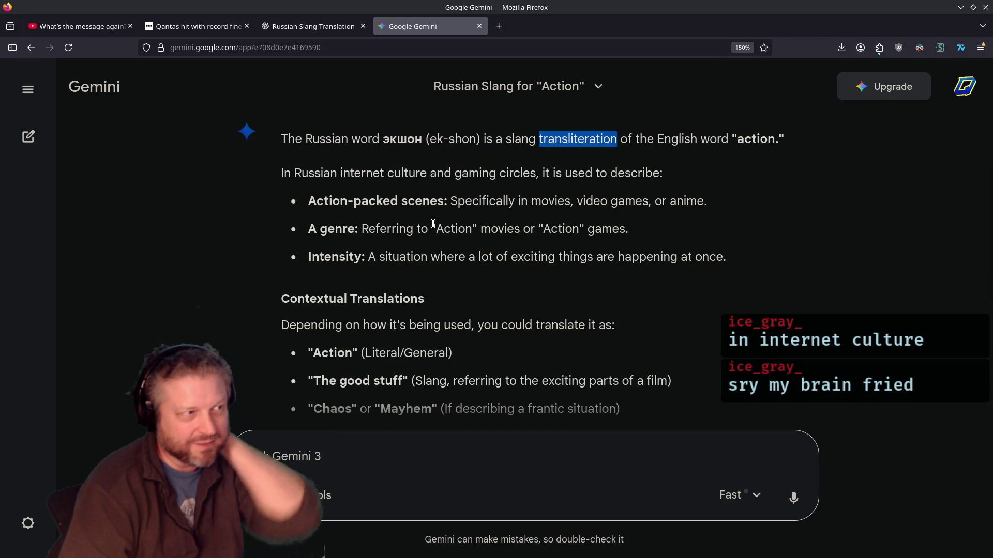
# Highlight the Action-packed scenes, A genre and Intensity bullets of the экшон answer
pyautogui.moveTo(308, 201); pyautogui.dragTo(704, 201)
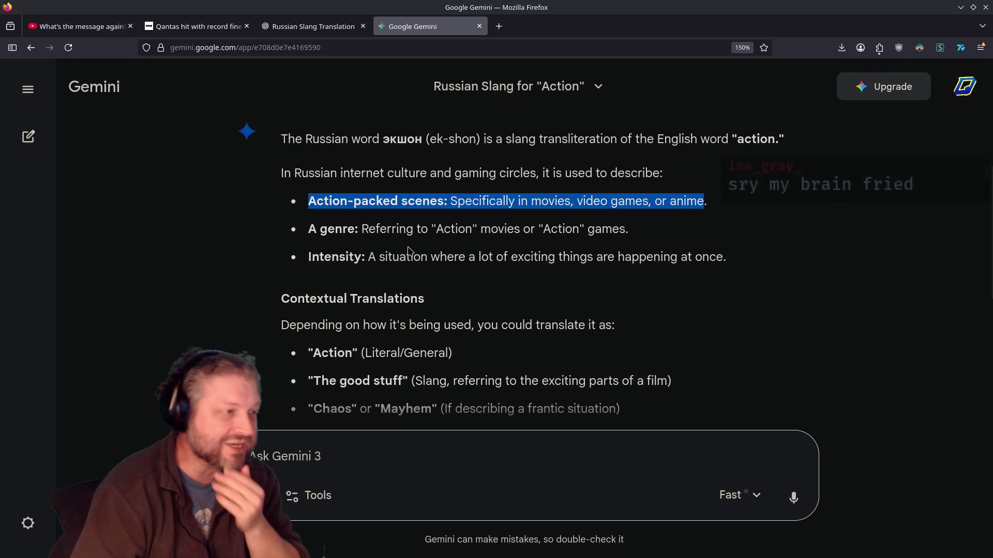
pyautogui.moveTo(308, 232); pyautogui.dragTo(665, 237)
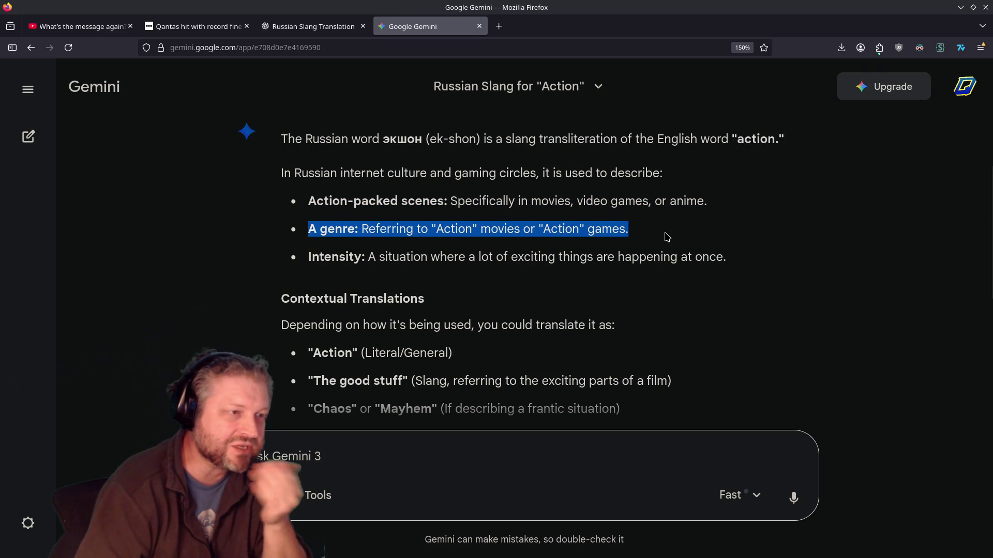
pyautogui.moveTo(309, 259); pyautogui.dragTo(664, 278)
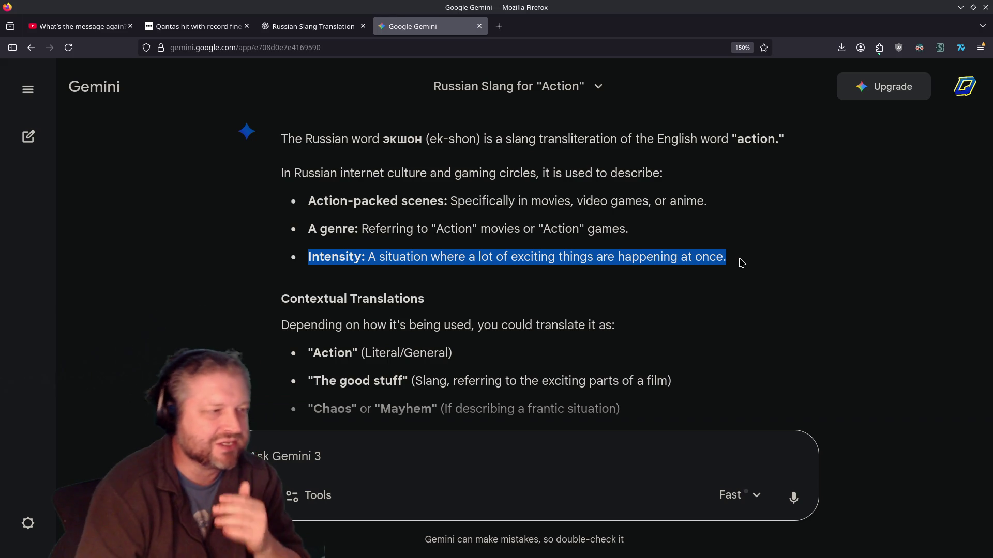
pyautogui.scroll(-4, 730, 270)
pyautogui.scroll(2, 728, 277)
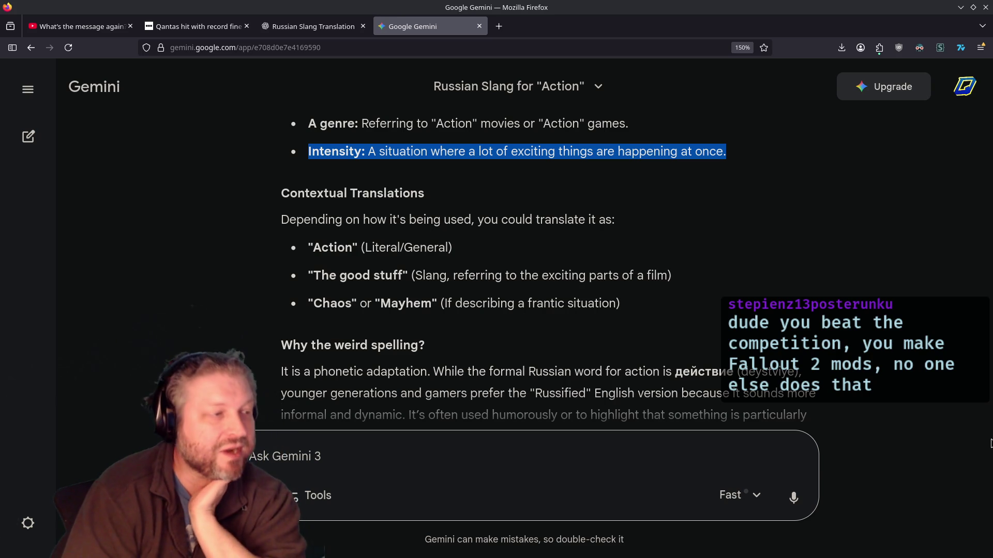
pyautogui.scroll(-1, 433, 270)
pyautogui.scroll(5, 433, 270)
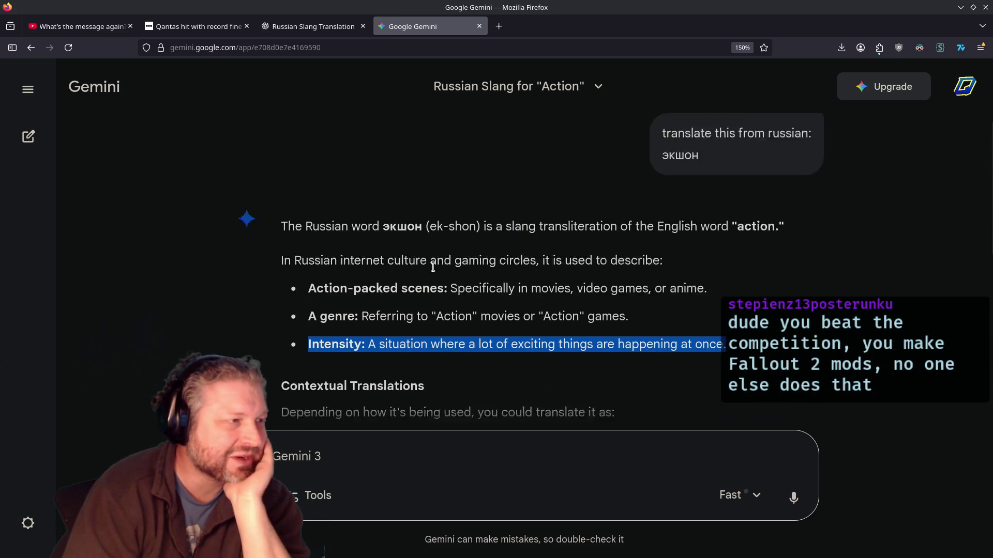
pyautogui.doubleClick(396, 243)
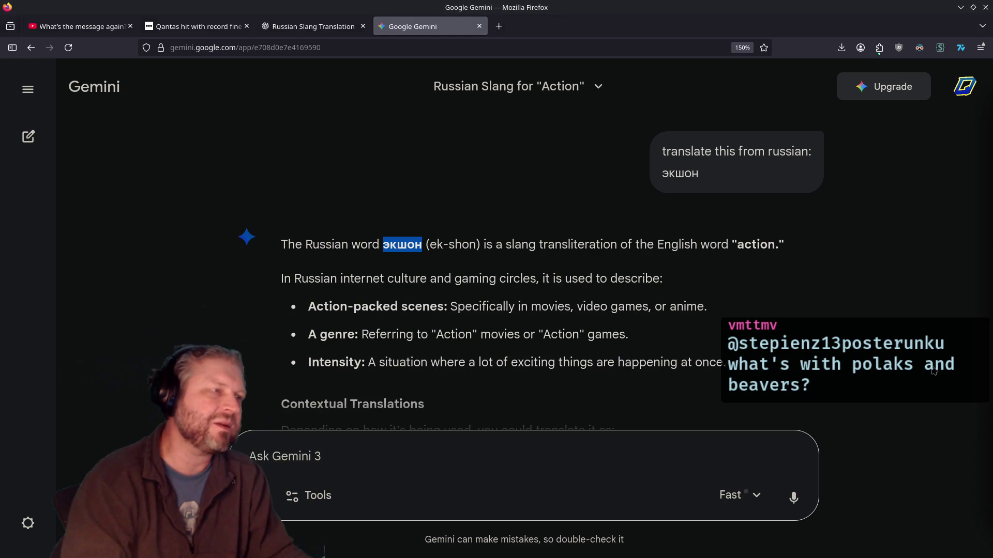
pyautogui.click(318, 26)
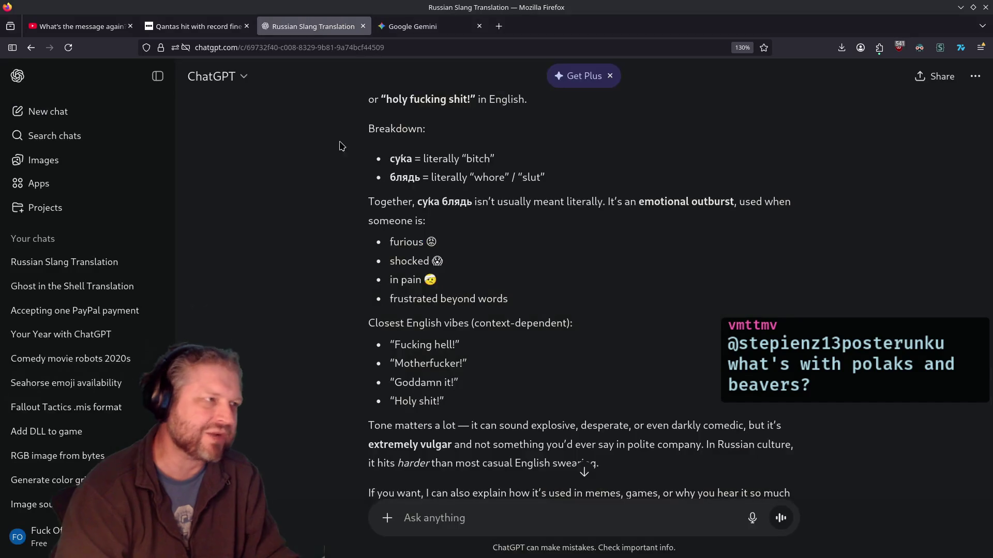
# Send ChatGPT 'translate and explain this word:' with марамойка pasted on a new line
pyautogui.scroll(-4, 493, 266)
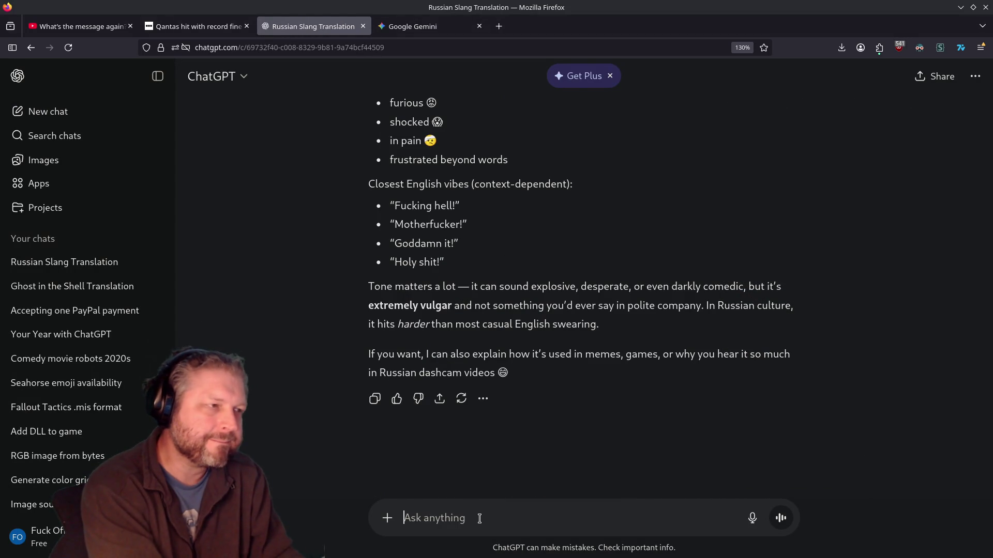
pyautogui.write('translate and ')
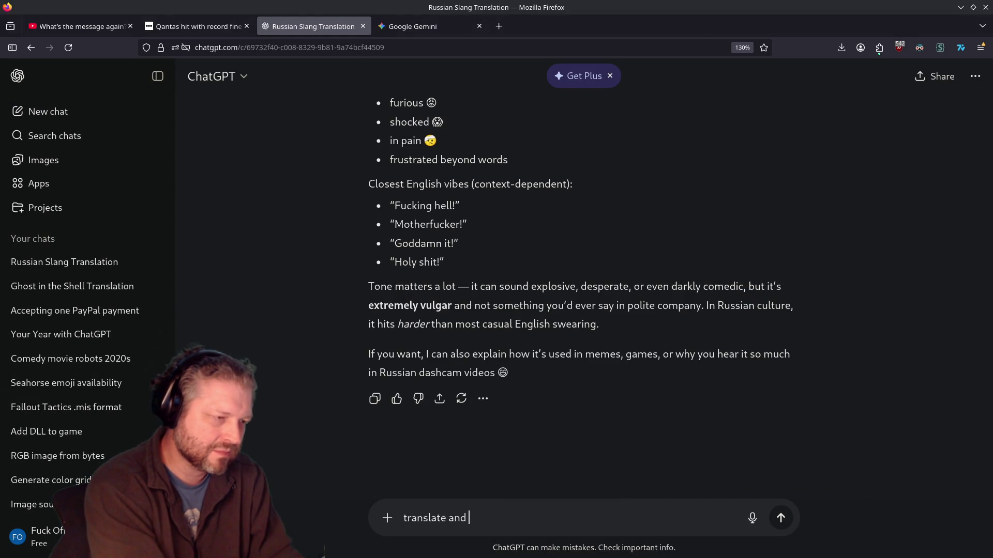
pyautogui.write('ex')
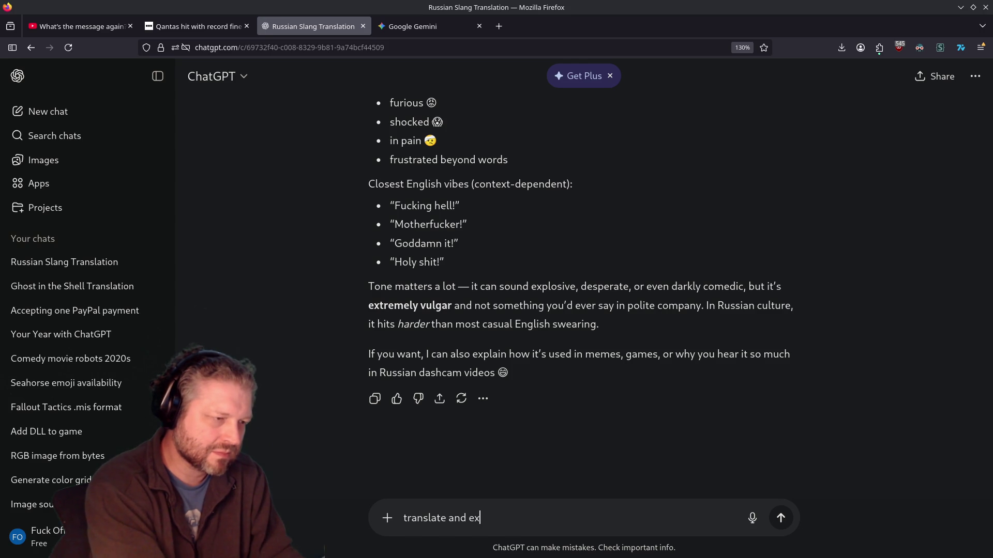
pyautogui.write('plain this word:')
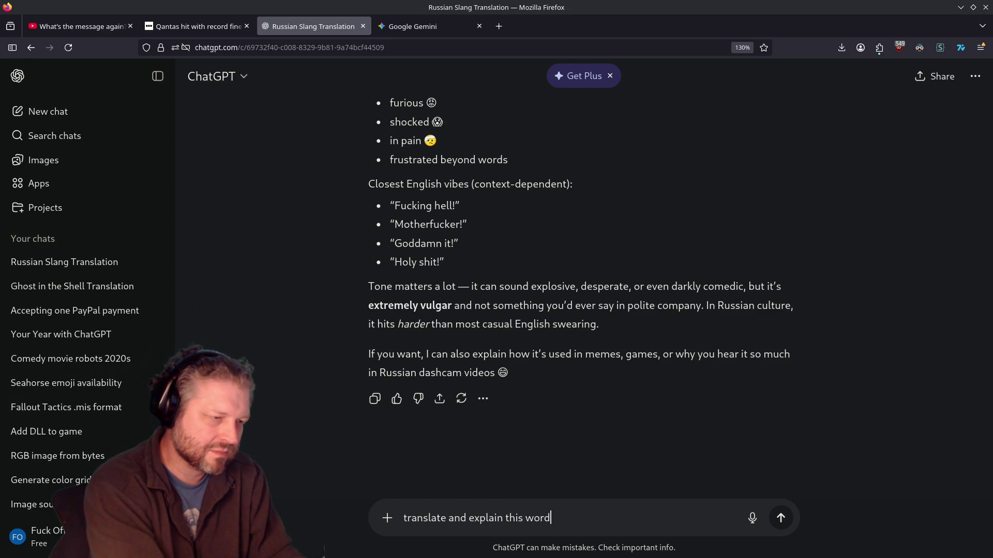
pyautogui.hotkey('shift', 'Return')
pyautogui.write('марамойка')
pyautogui.press('Return')
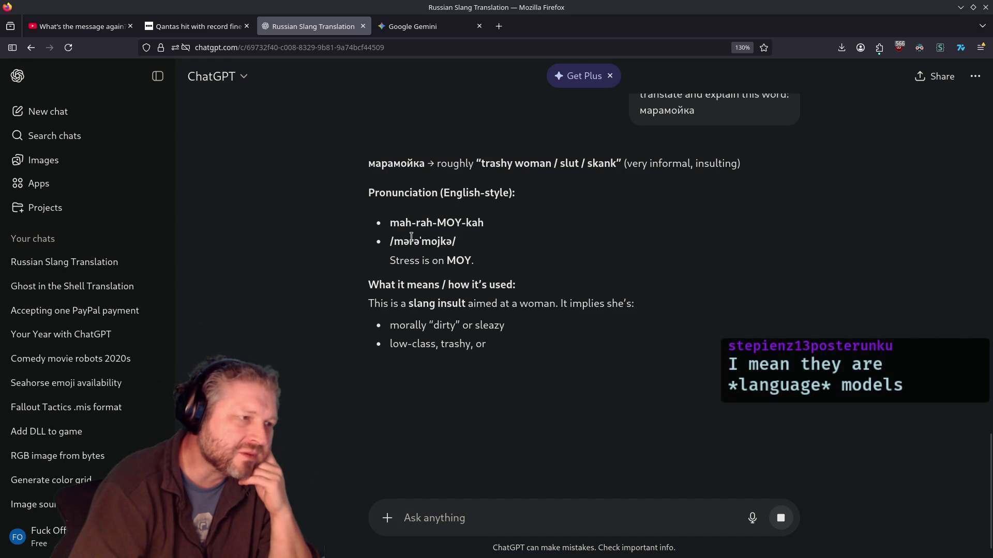
# Highlight the pronunciation mah-rah-MOY-kah and place the cursor in the Ask anything box
pyautogui.moveTo(389, 222); pyautogui.dragTo(504, 227)
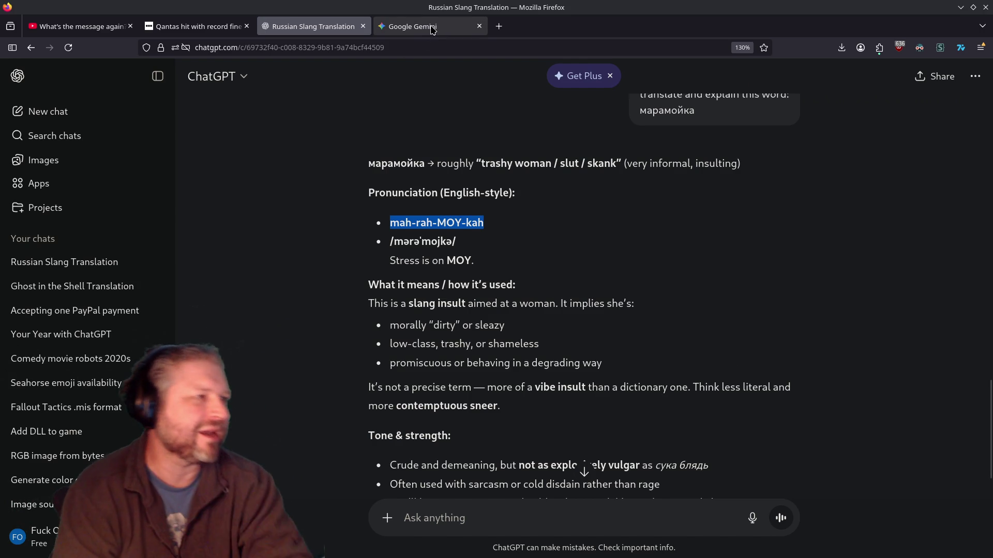
pyautogui.click(464, 502)
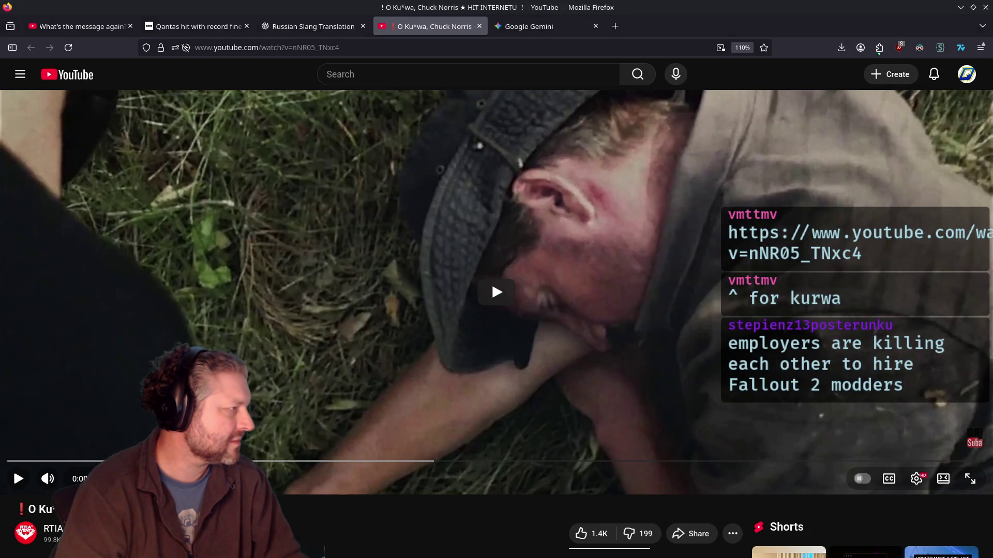
# Play the Chuck Norris video with Russian auto-generated captions, then jump back five seconds
pyautogui.click(476, 261)
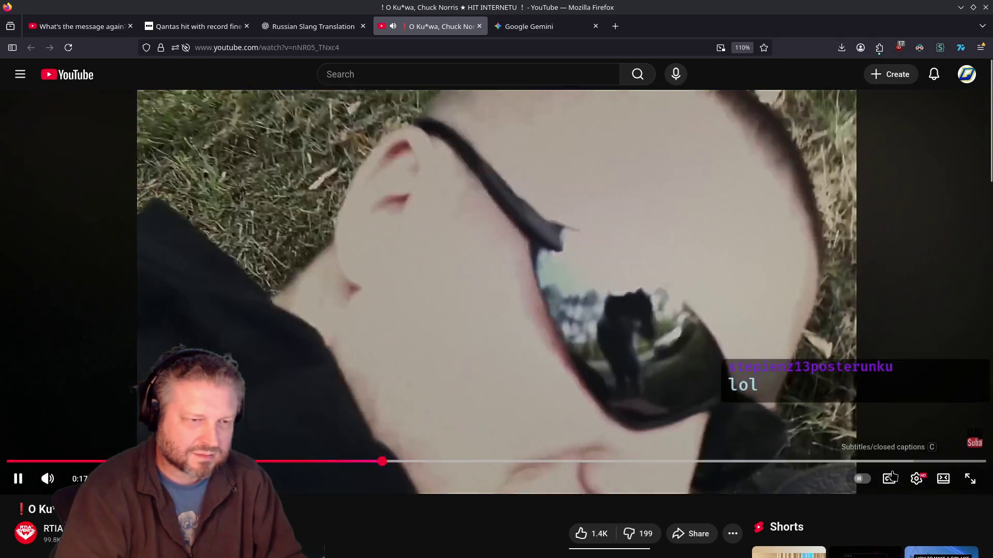
pyautogui.click(892, 477)
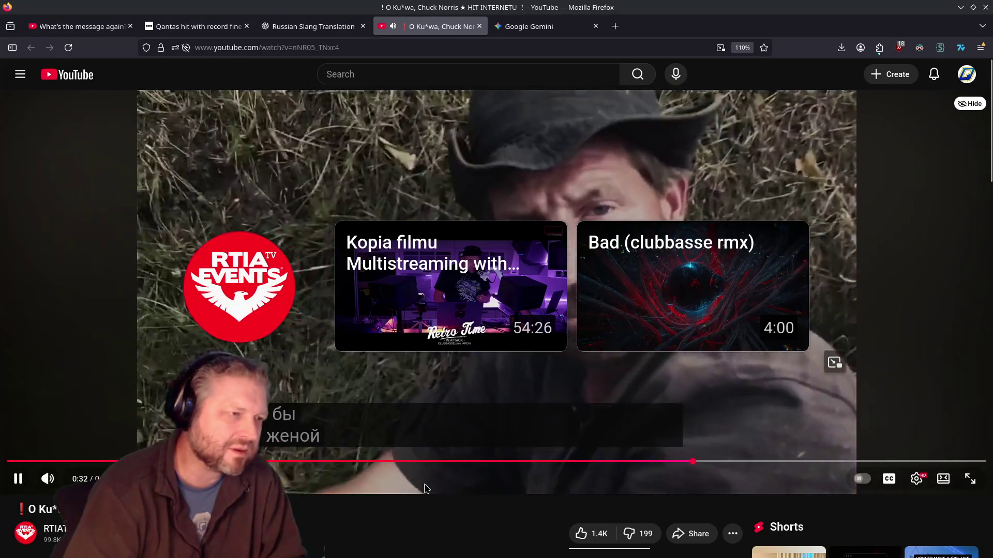
pyautogui.press('Left')
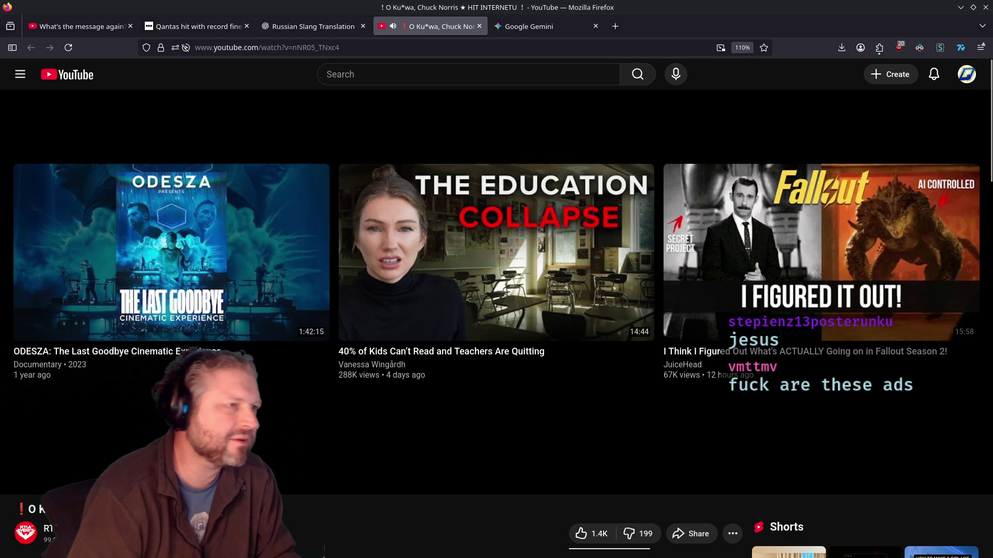
# Return to the Russian Slang Translation chat showing the марамойка explanation
pyautogui.click(326, 35)
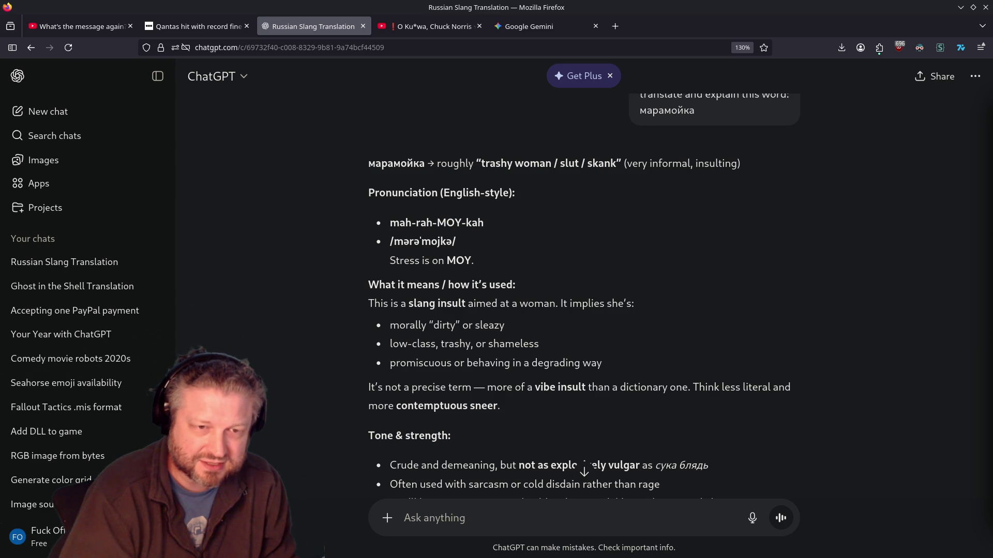
# Scroll to the end of the марамойка explanation and begin a new message 'translate and expa'
pyautogui.scroll(-5, 476, 421)
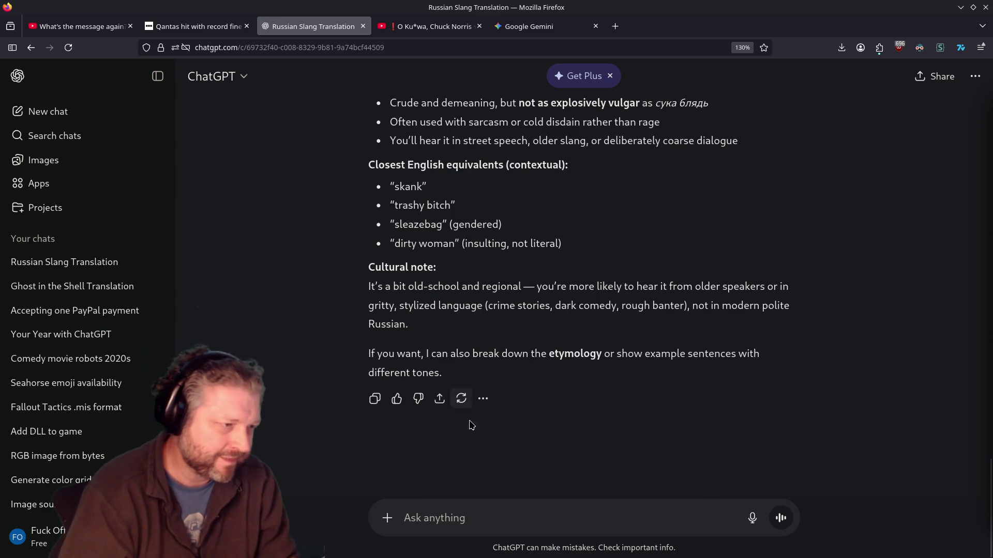
pyautogui.click(441, 519)
pyautogui.write('translate and expa')
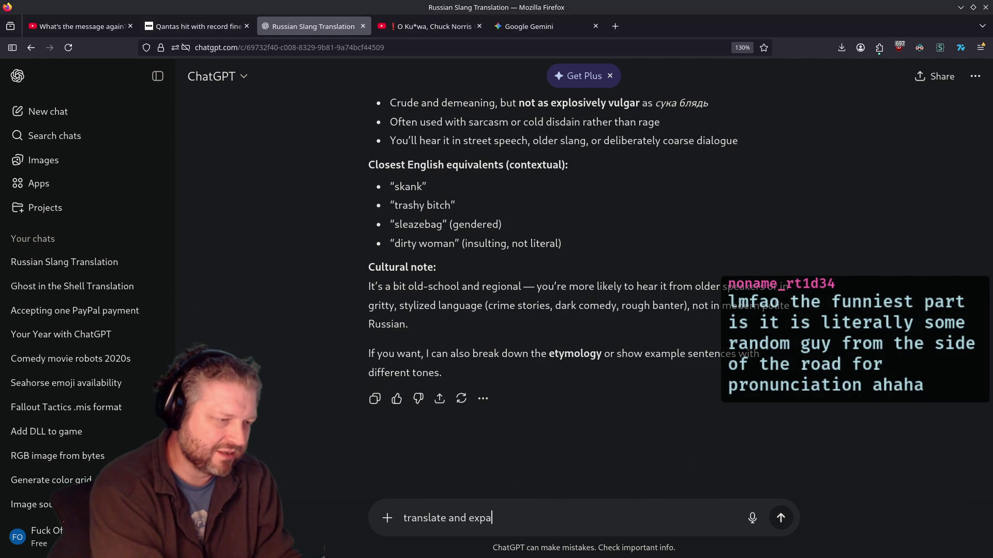
# Ask ChatGPT to translate and explain спящий бизнесмен, select бизнесмен, then play the Polish sketch
pyautogui.press('BackSpace')
pyautogui.write('lain this:')
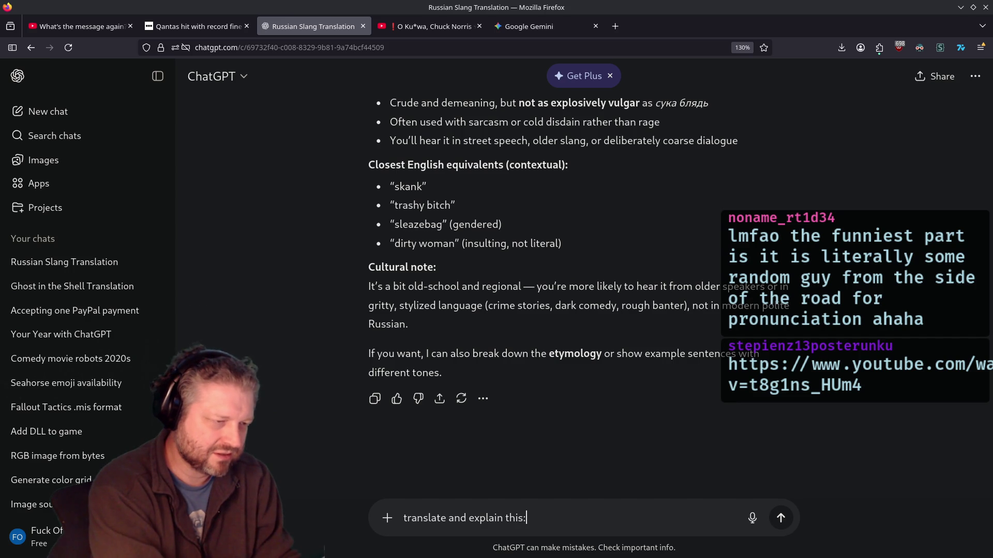
pyautogui.hotkey('shift', 'Return')
pyautogui.write('спящий бизнесмен')
pyautogui.press('Return')
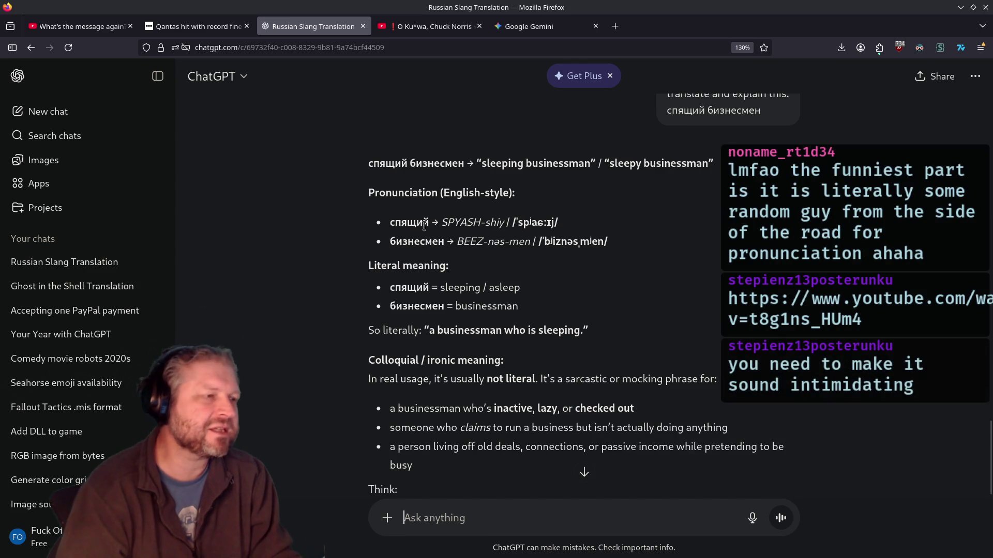
pyautogui.doubleClick(431, 161)
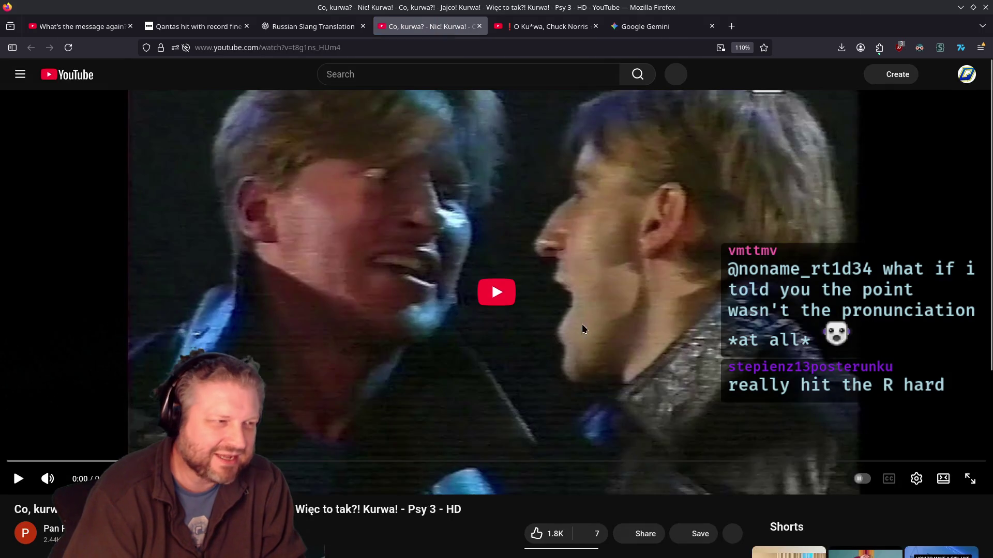
pyautogui.click(514, 297)
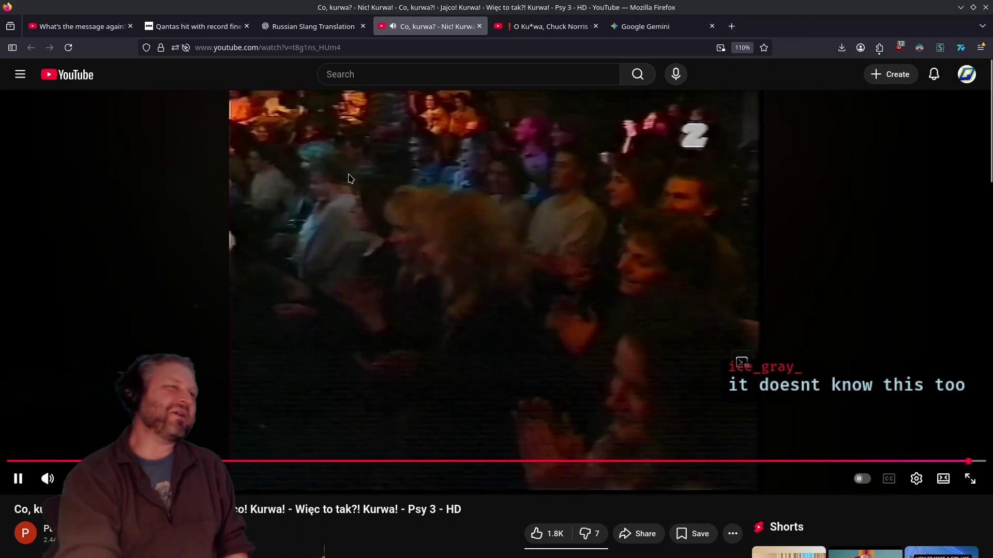
# Close the video, Gemini, ChatGPT and BBC tabs, and dock the Bash Loops page beside VS Code
pyautogui.click(479, 26)
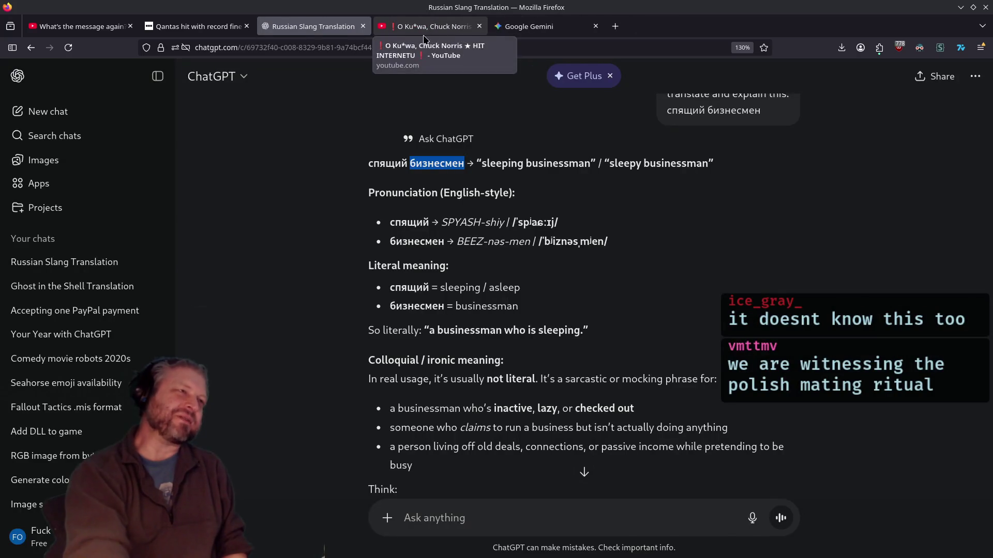
pyautogui.click(408, 32)
pyautogui.click(478, 27)
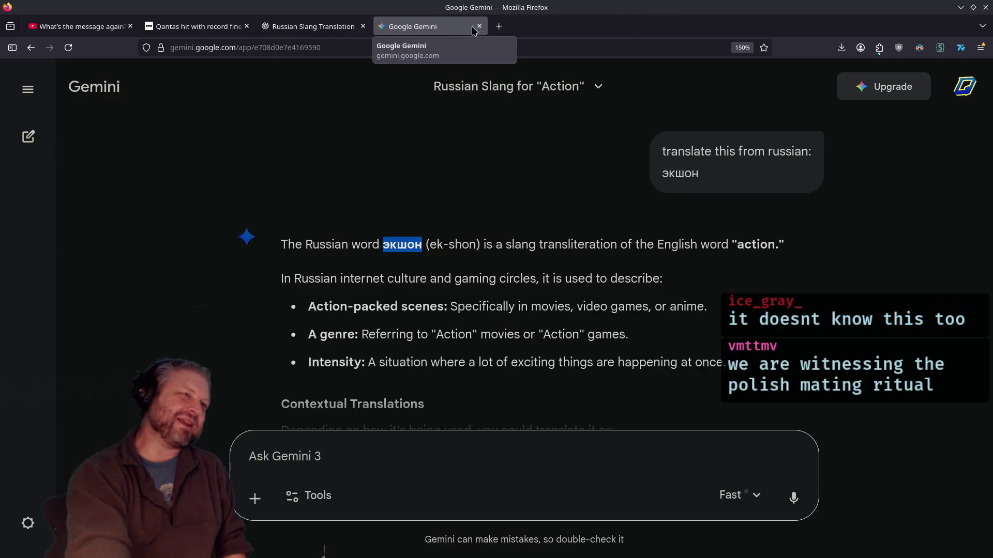
pyautogui.click(478, 26)
pyautogui.click(363, 27)
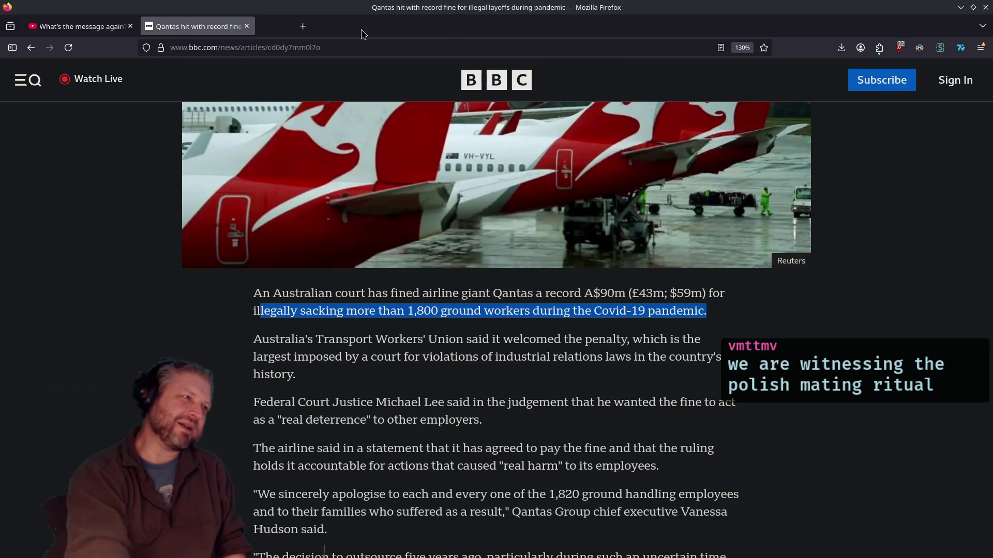
pyautogui.click(247, 26)
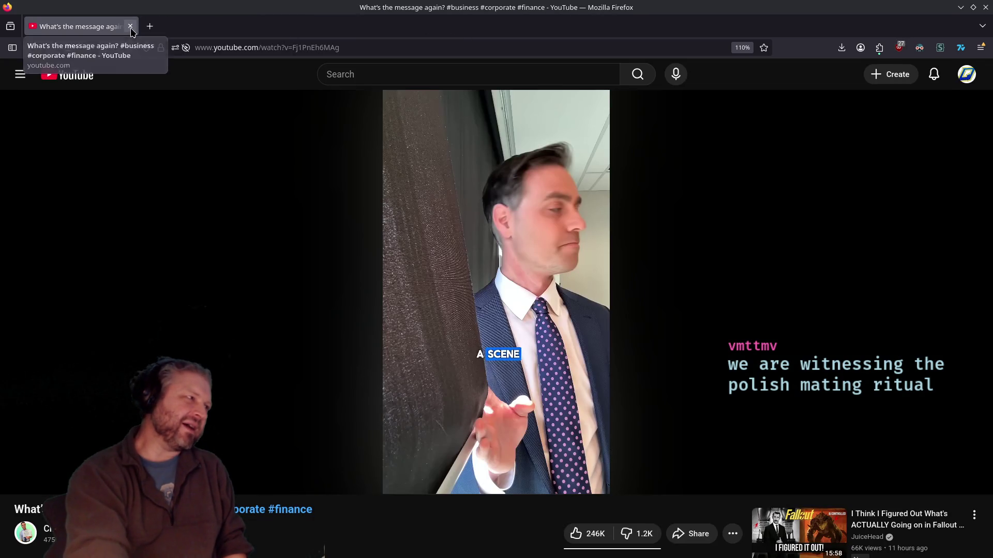
pyautogui.click(128, 26)
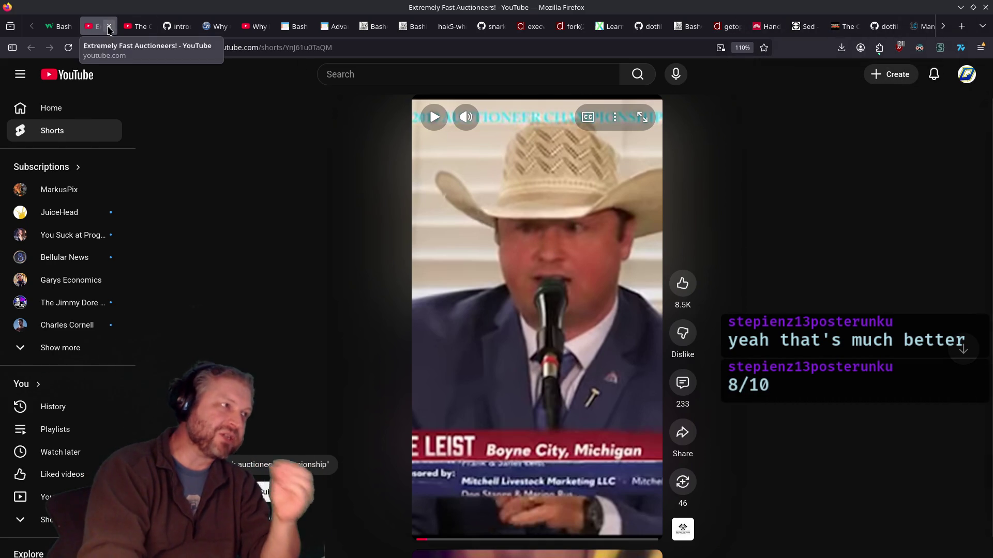
pyautogui.click(58, 26)
pyautogui.moveTo(486, 7)
pyautogui.mouseDown()
pyautogui.moveTo(506, 37)
pyautogui.moveTo(550, 13)
pyautogui.moveTo(604, 6)
pyautogui.mouseUp()
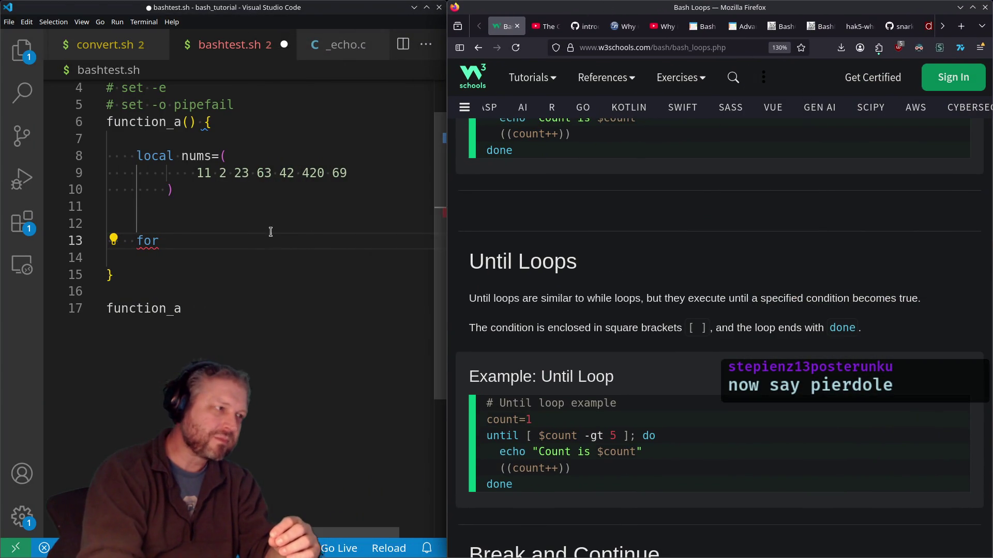
# Put the cursor back on line 14 of bashtest.sh, then open a new Firefox tab
pyautogui.click(271, 250)
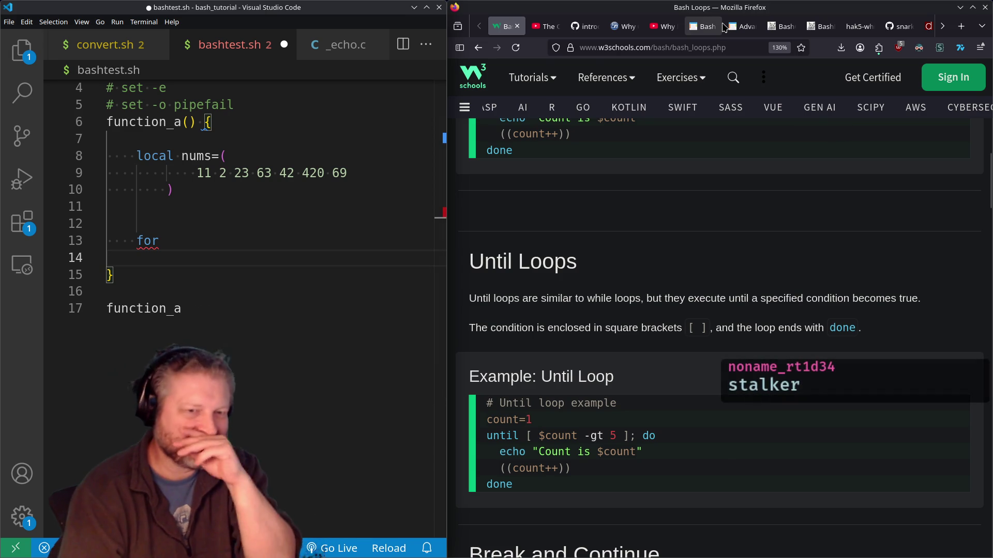
pyautogui.click(961, 26)
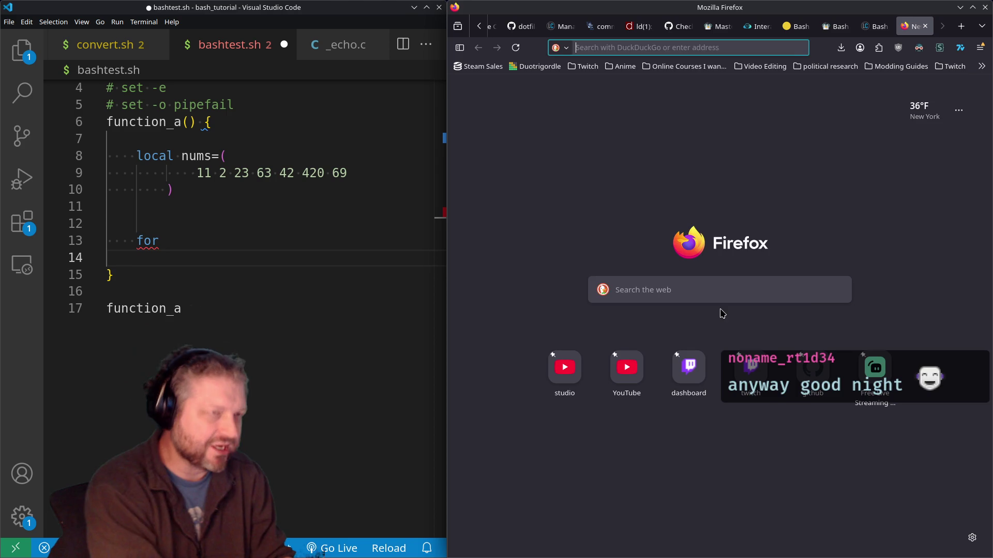
# Reach ChatGPT through a DuckDuckGo search for chatgpt, maximise Firefox and block data storage
pyautogui.write('chatgpt')
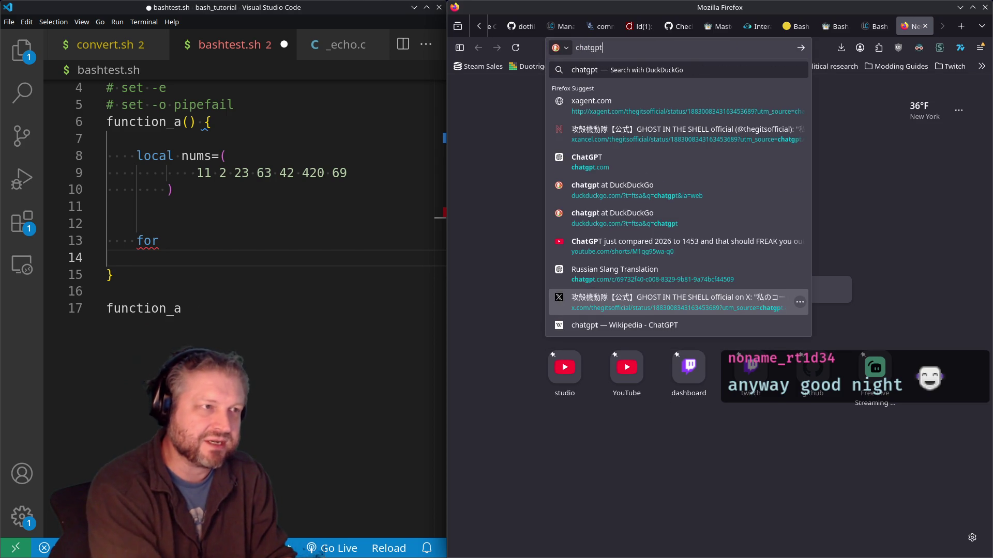
pyautogui.press('Return')
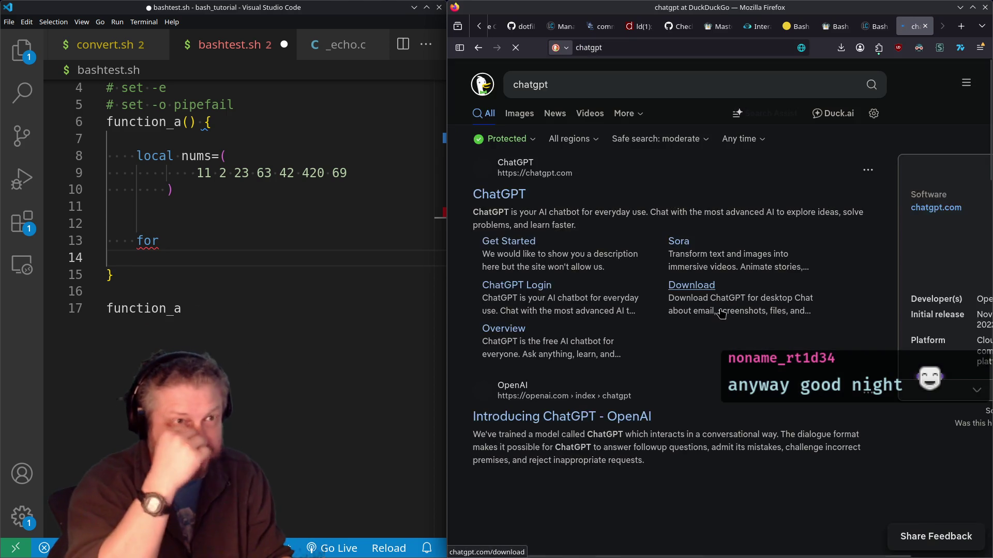
pyautogui.click(499, 194)
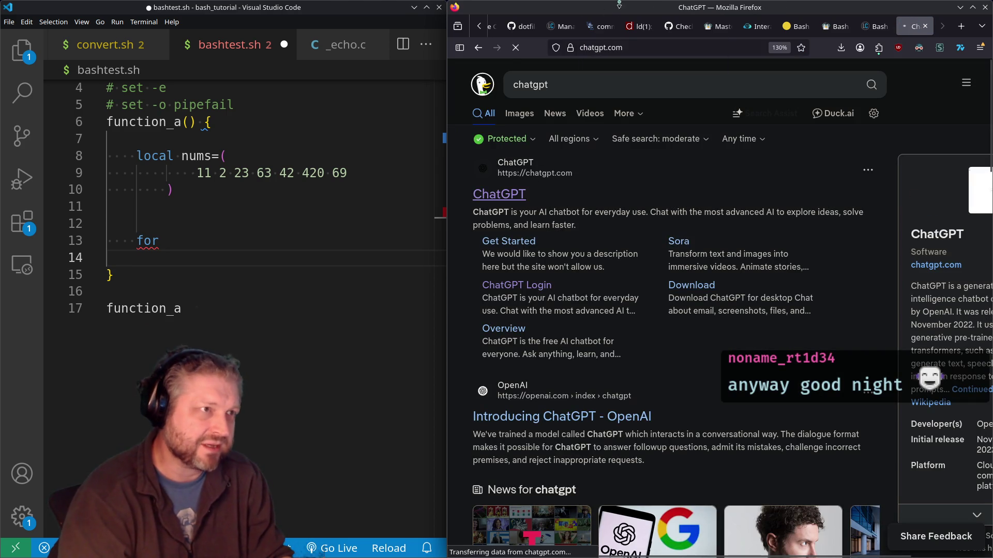
pyautogui.doubleClick(623, 11)
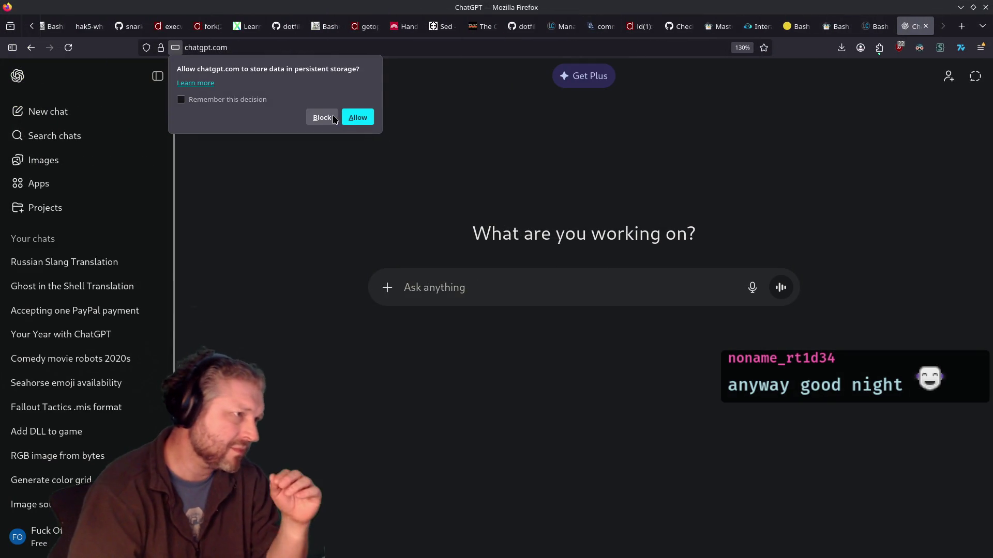
pyautogui.click(334, 115)
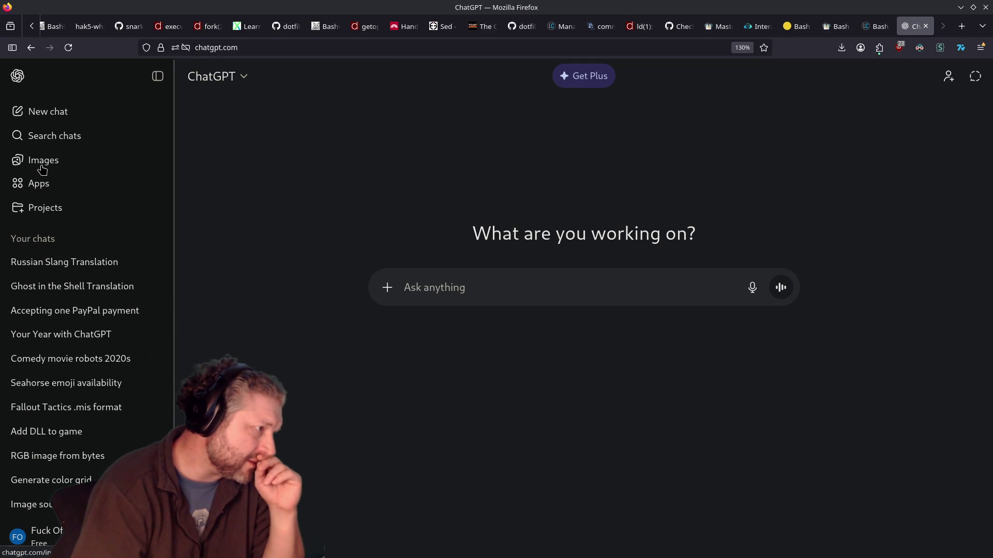
pyautogui.click(82, 294)
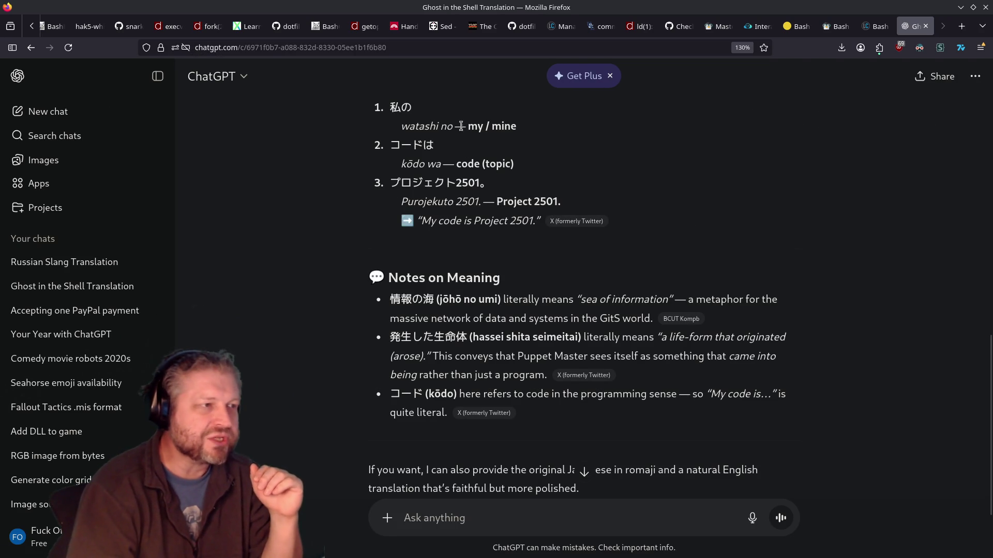
pyautogui.scroll(10, 481, 155)
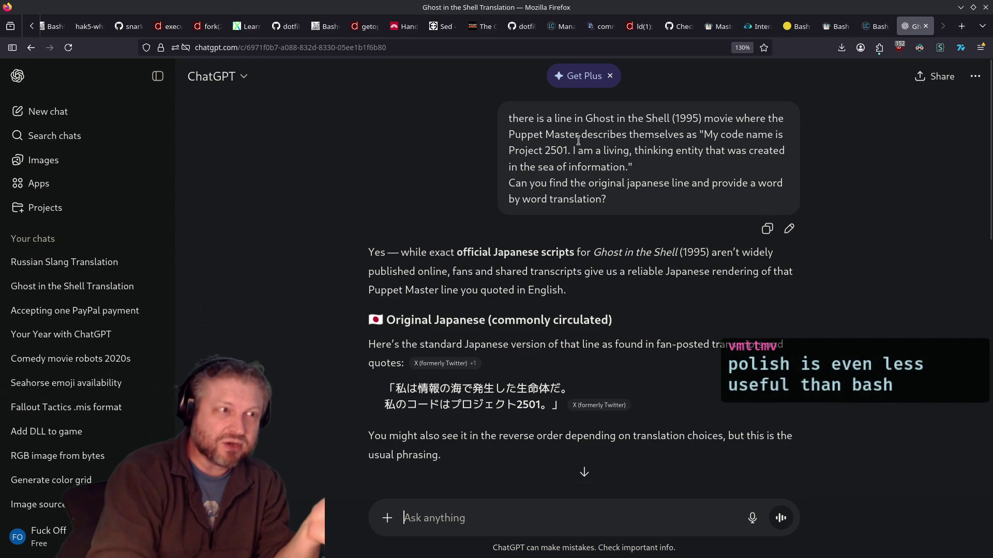
pyautogui.moveTo(572, 150); pyautogui.dragTo(626, 168)
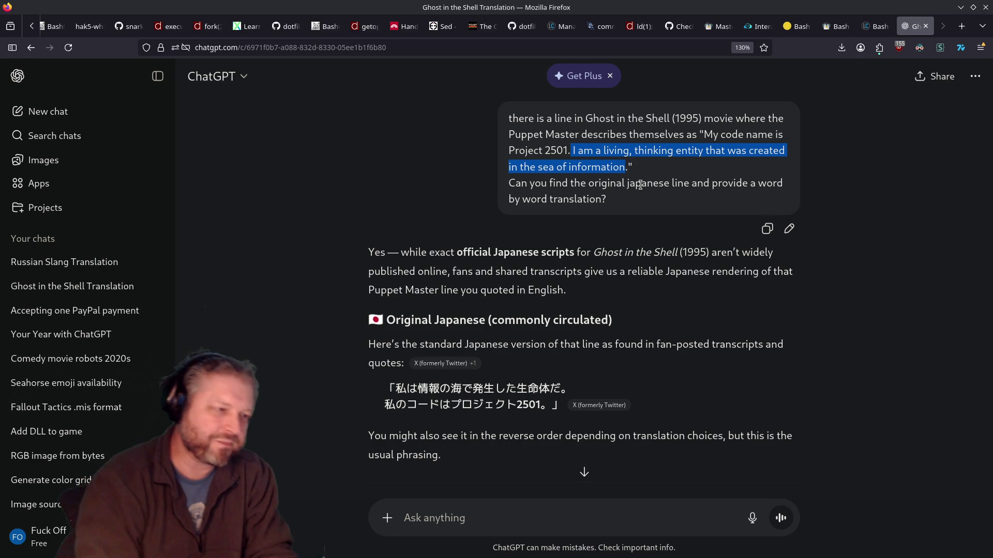
# Highlight a passage of ChatGPT's answer about the Japanese Puppet Master line
pyautogui.scroll(-3, 639, 184)
pyautogui.moveTo(400, 226)
pyautogui.mouseDown()
pyautogui.moveTo(566, 228)
pyautogui.moveTo(556, 246)
pyautogui.mouseUp()
pyautogui.scroll(3, 615, 264)
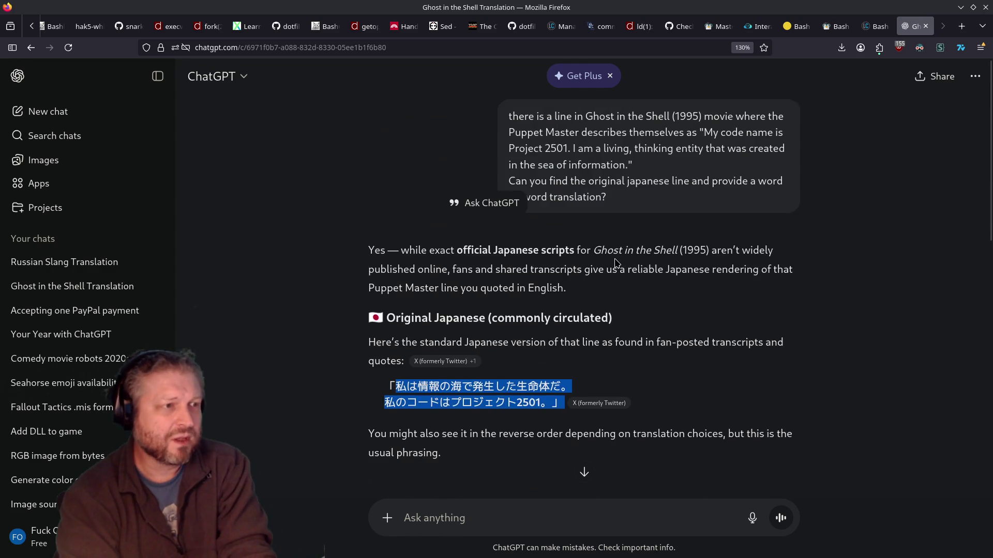
pyautogui.scroll(-6, 659, 310)
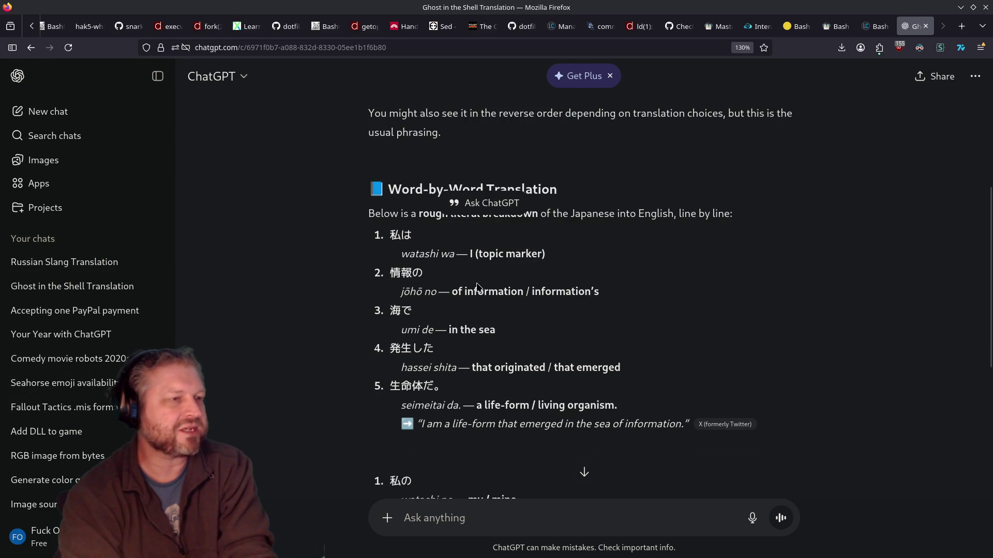
pyautogui.scroll(4, 477, 287)
pyautogui.scroll(-10, 641, 311)
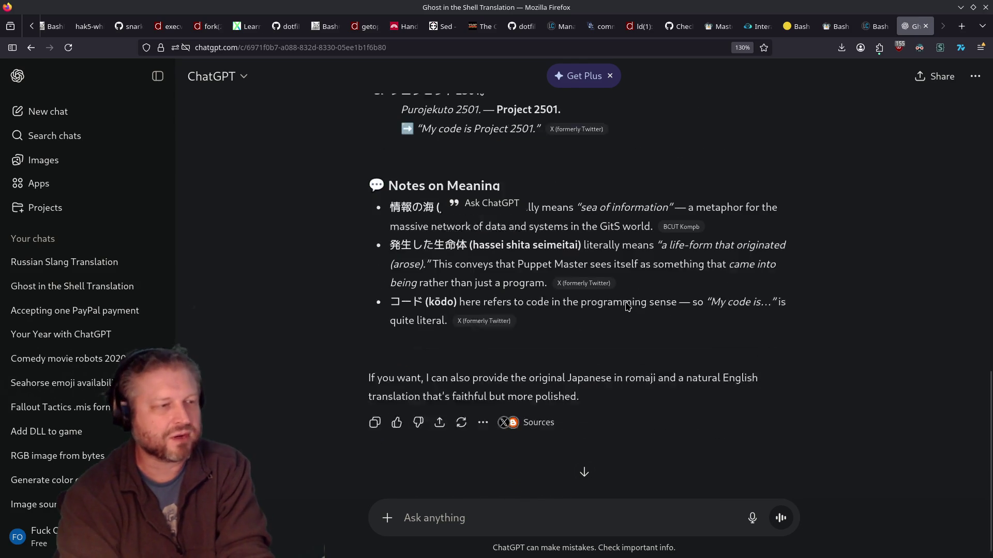
pyautogui.scroll(8, 628, 308)
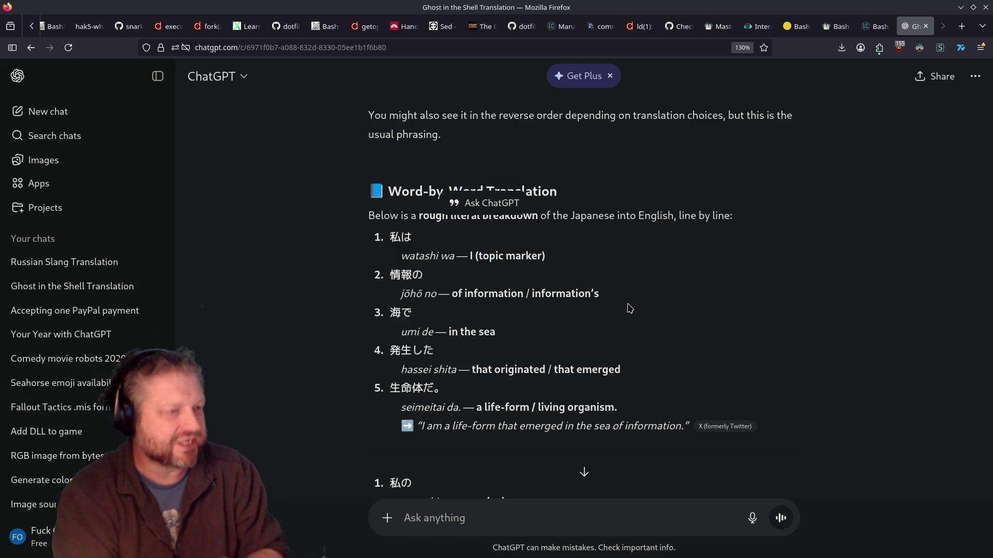
# Review the answer again and open its cited official Ghost in the Shell X post
pyautogui.scroll(5, 636, 235)
pyautogui.scroll(-3, 639, 248)
pyautogui.scroll(-10, 639, 251)
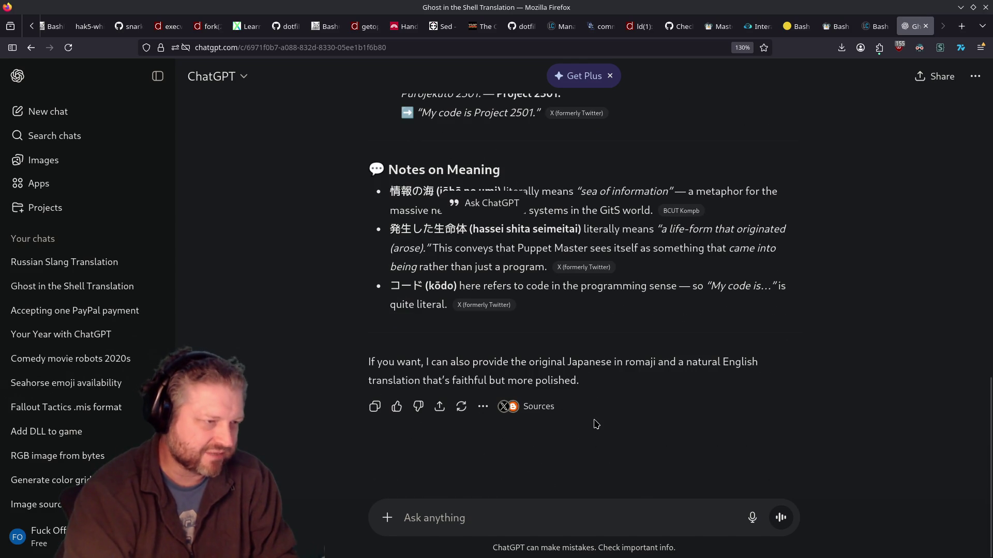
pyautogui.scroll(10, 523, 405)
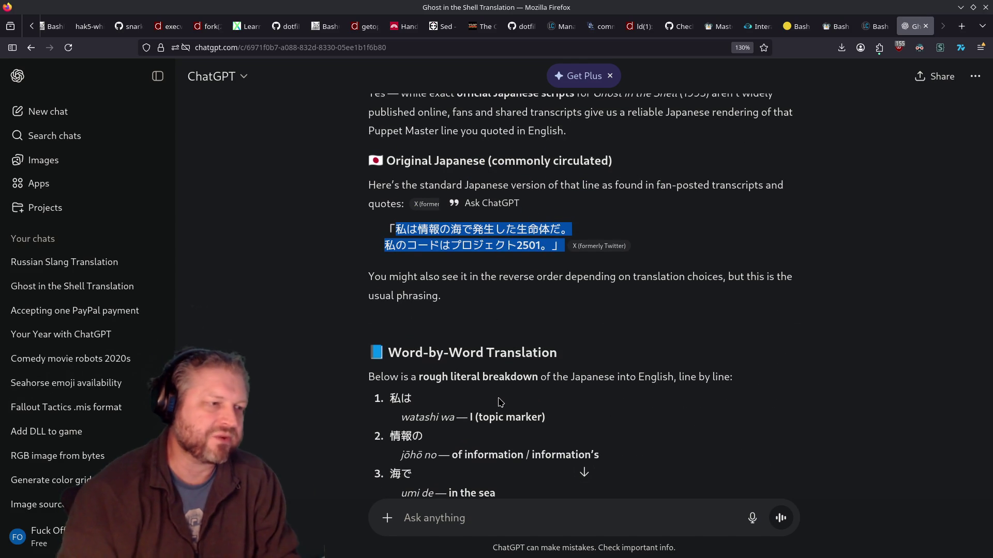
pyautogui.scroll(2, 501, 403)
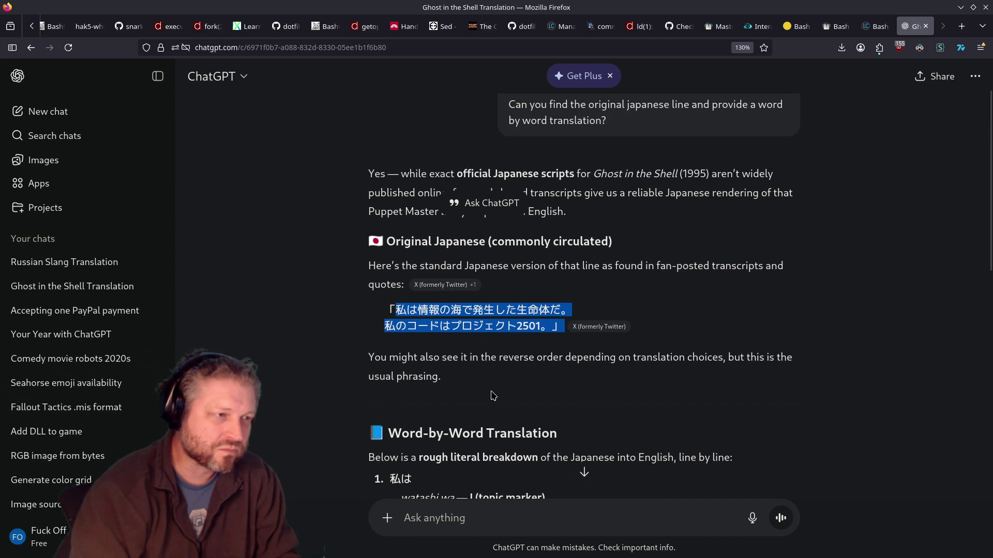
pyautogui.scroll(2, 493, 395)
pyautogui.scroll(-2, 493, 394)
pyautogui.scroll(2, 492, 393)
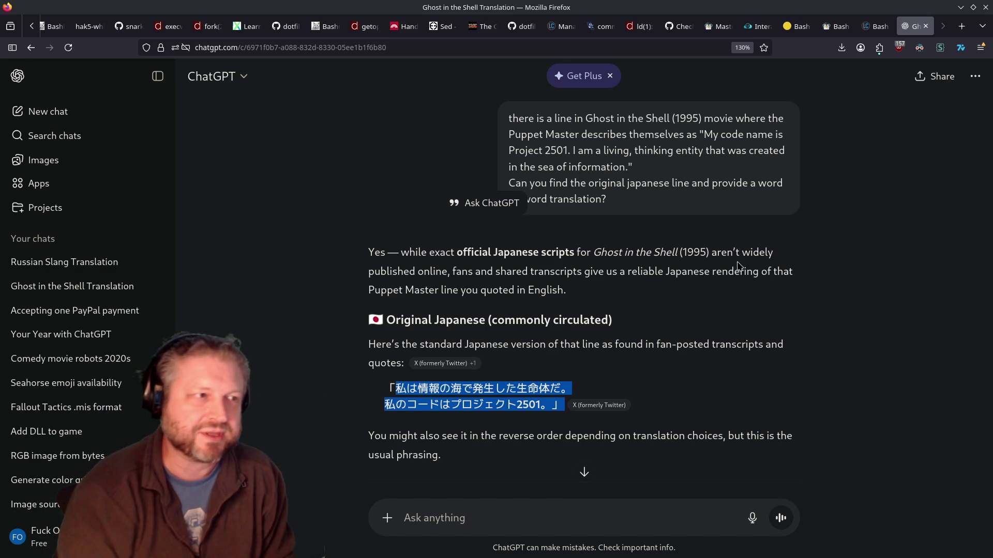
pyautogui.scroll(-3, 488, 319)
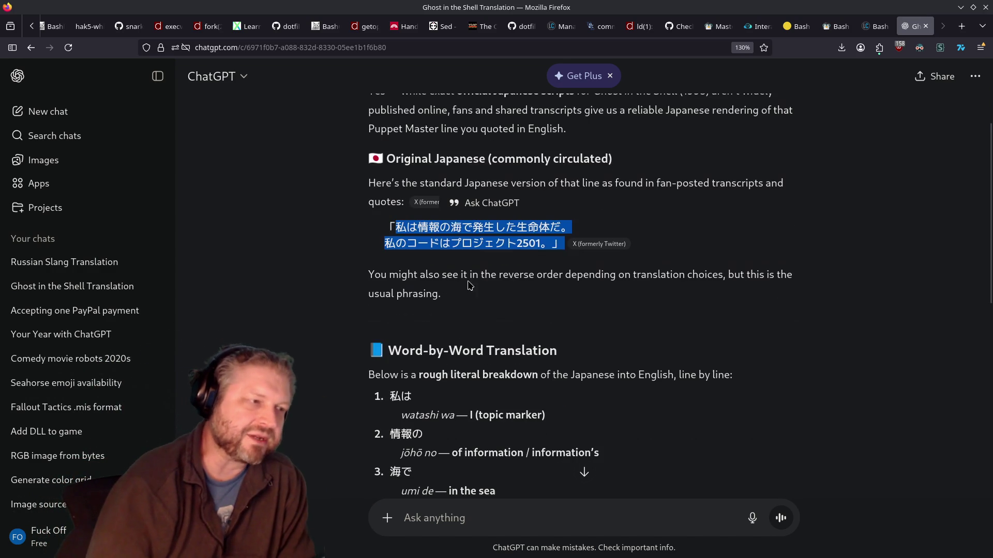
pyautogui.click(429, 209)
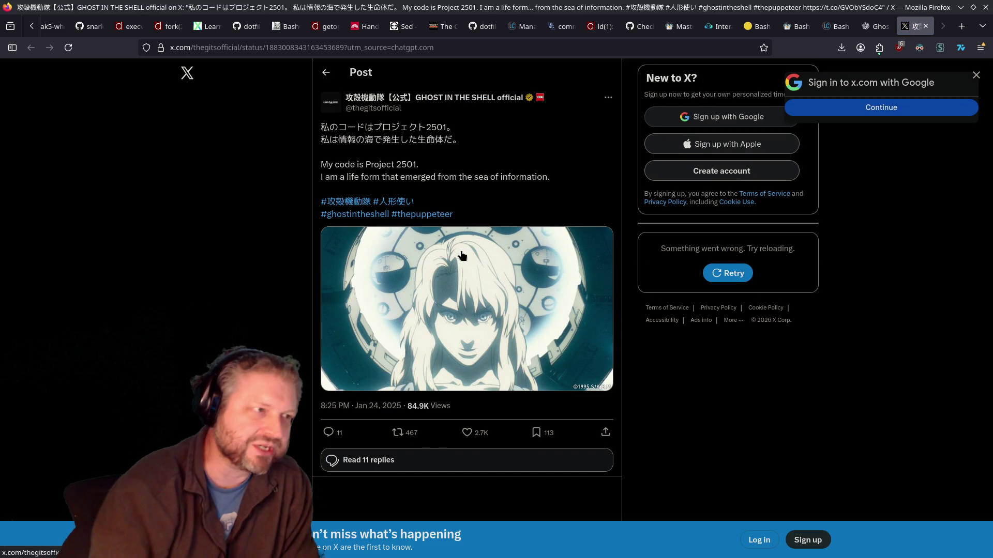
# Close the X post and ChatGPT tabs, then snap Firefox to the screen's right half
pyautogui.click(926, 26)
pyautogui.scroll(-3, 861, 118)
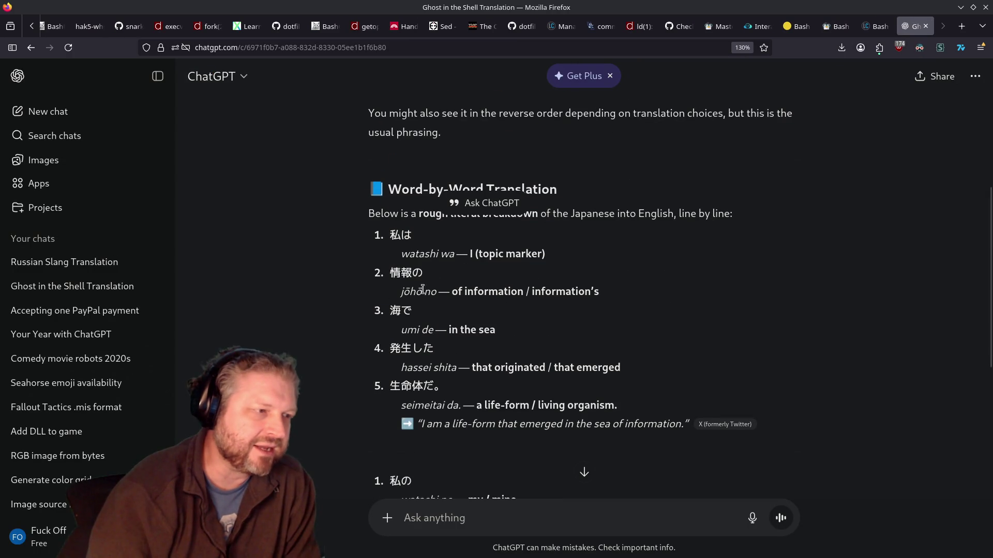
pyautogui.tripleClick(561, 291)
pyautogui.moveTo(437, 348)
pyautogui.mouseDown()
pyautogui.moveTo(362, 292)
pyautogui.moveTo(364, 273)
pyautogui.mouseUp()
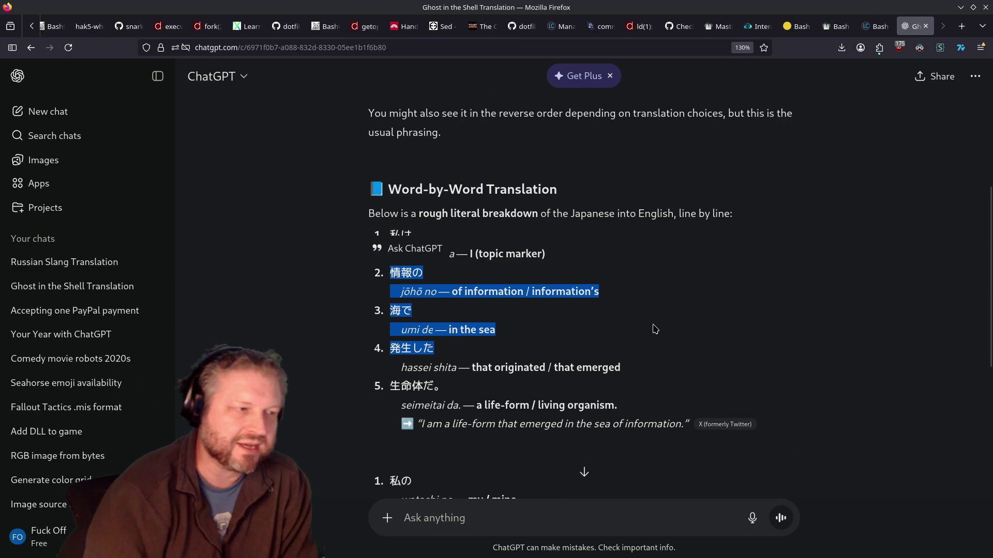
pyautogui.click(925, 26)
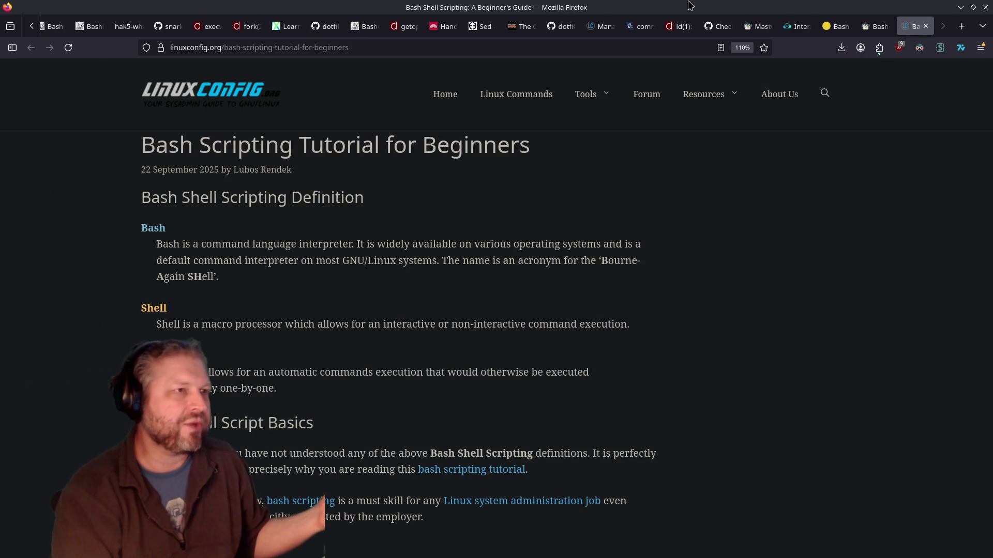
pyautogui.press('super+Right')
# Return focus to the bash script in the VS Code editor
pyautogui.click(294, 265)
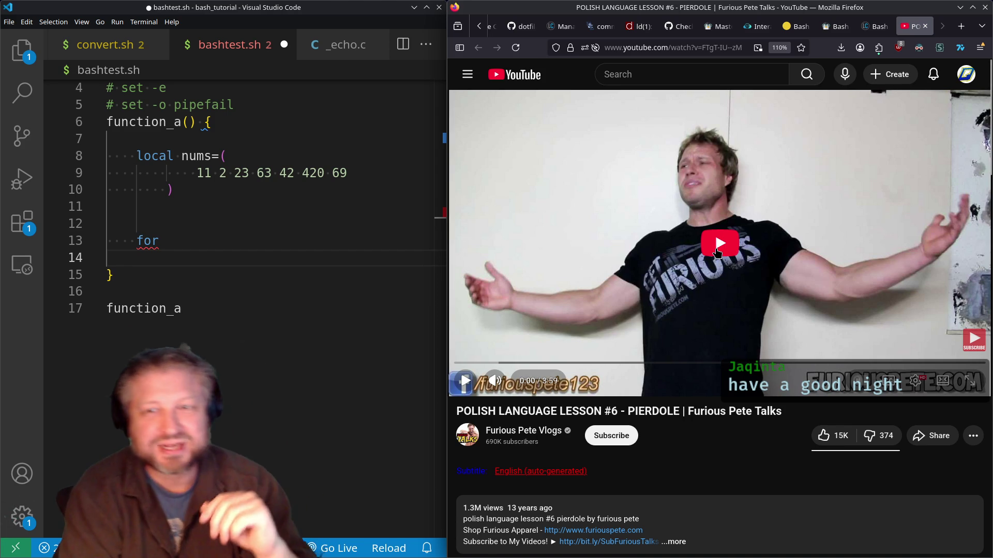
# Play the opening seconds of Polish Language Lesson #6, then pause it
pyautogui.click(719, 254)
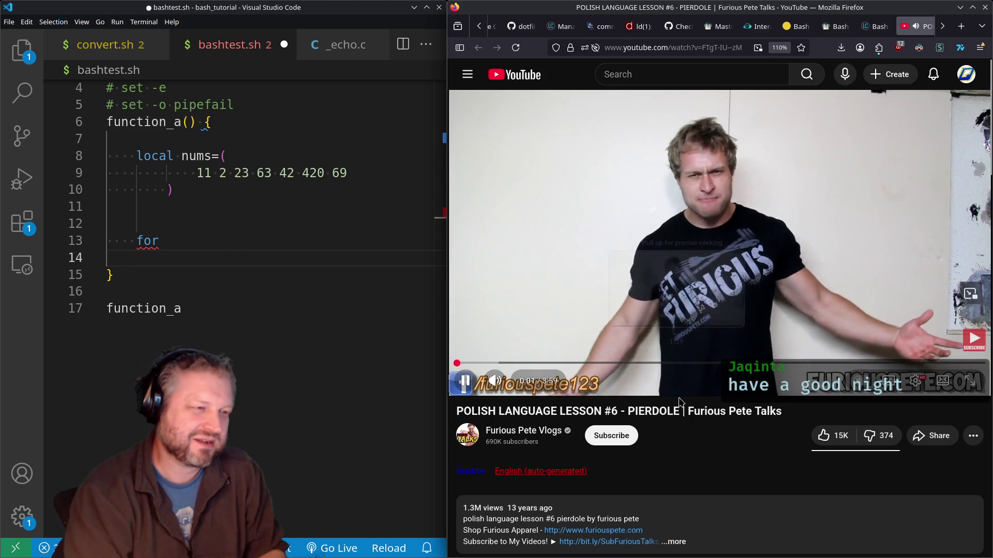
pyautogui.click(604, 238)
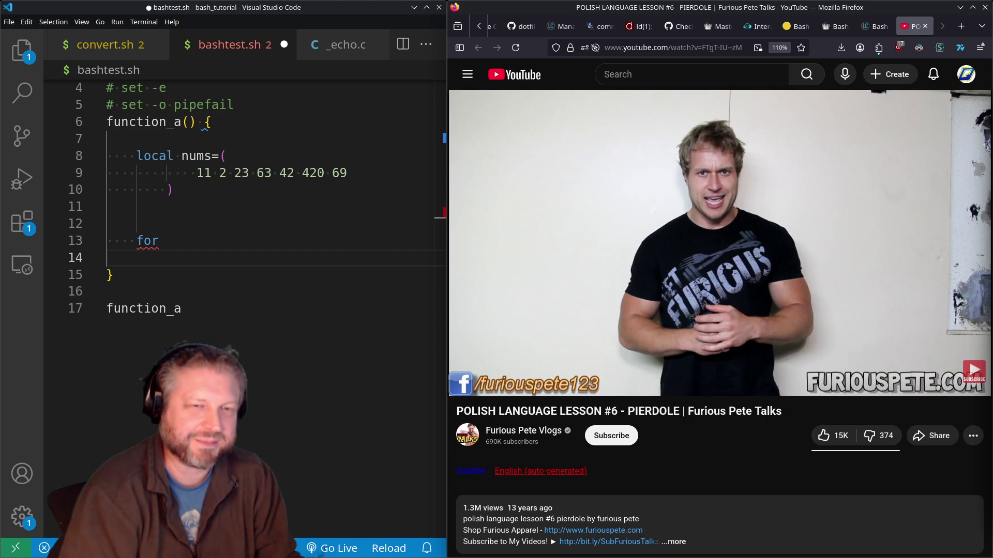
pyautogui.moveTo(625, 258)
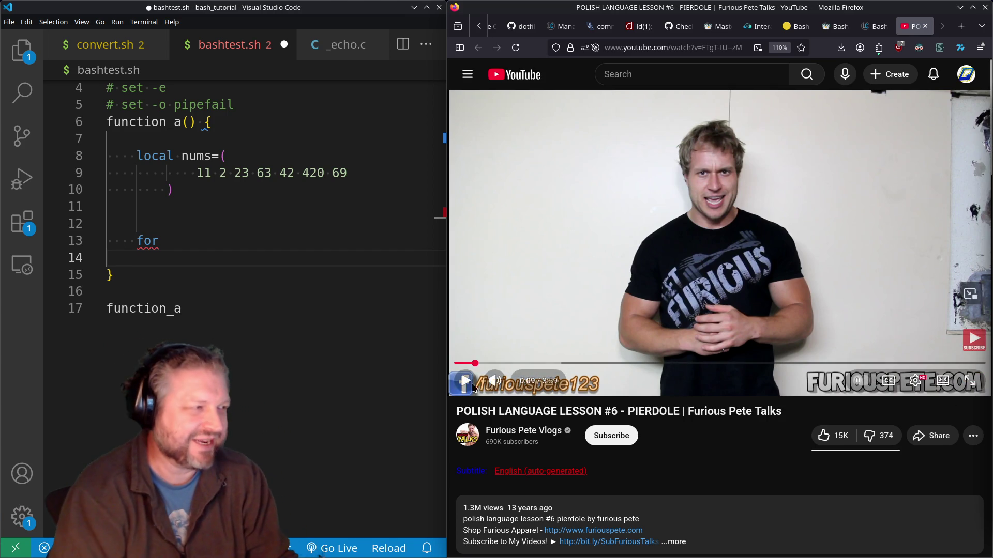
# Resume the paused Polish Language Lesson #6 video from just past its opening
pyautogui.click(618, 275)
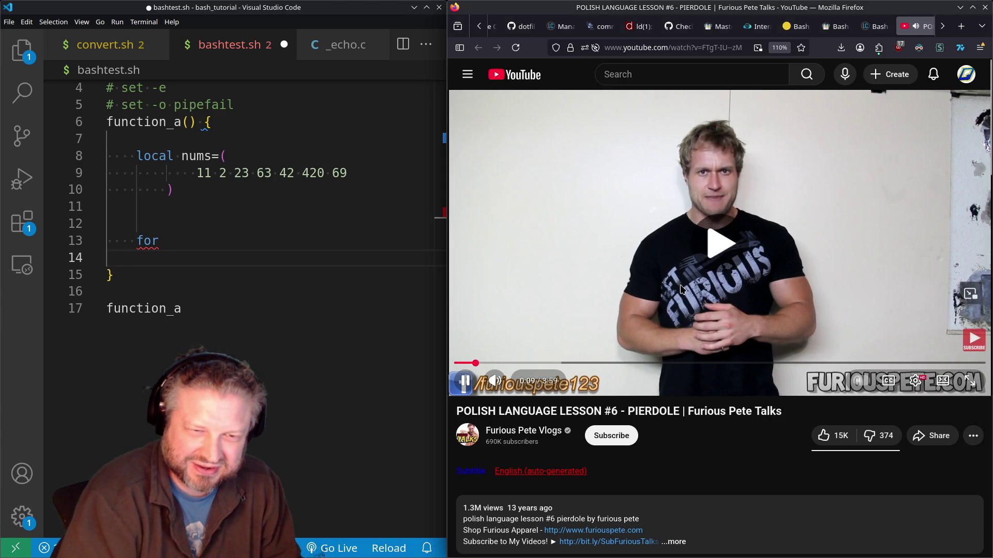